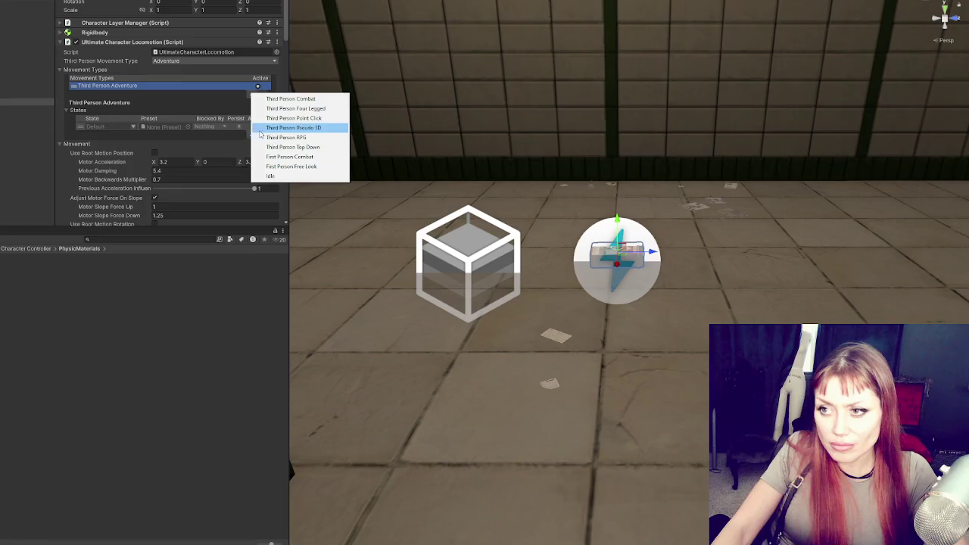
Step: Keep Third Person Adventure as the only movement type, expand Rigidbody and Character Layer Manager, then select Main Camera
key(Escape)
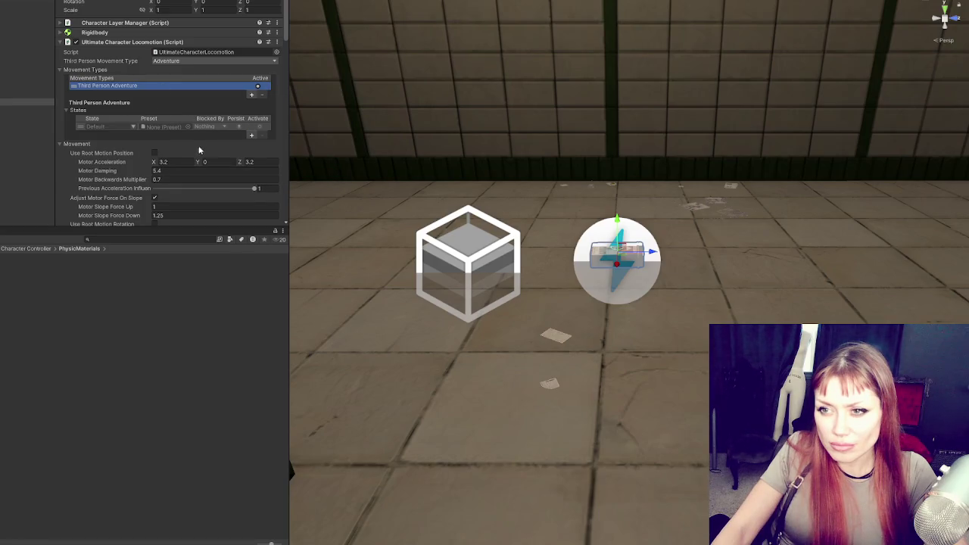
click(147, 31)
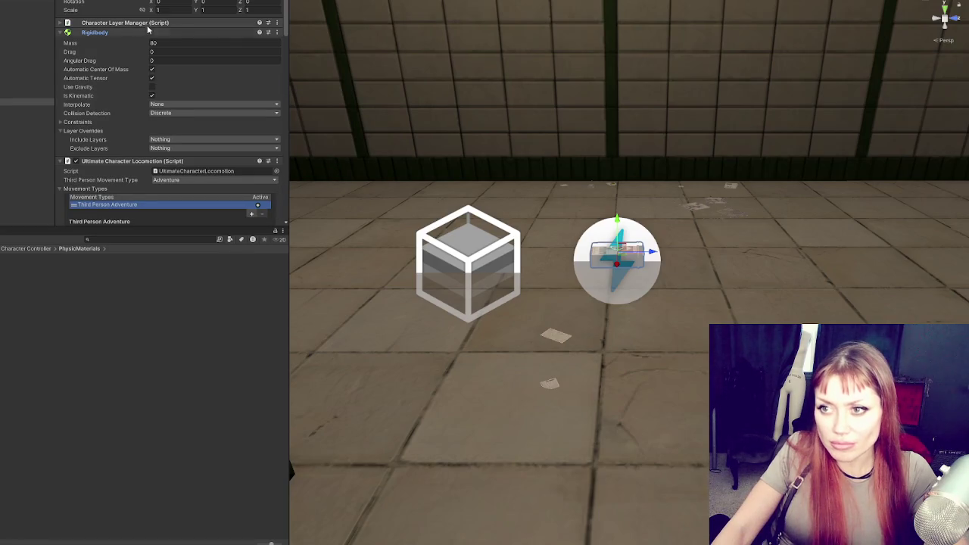
click(150, 24)
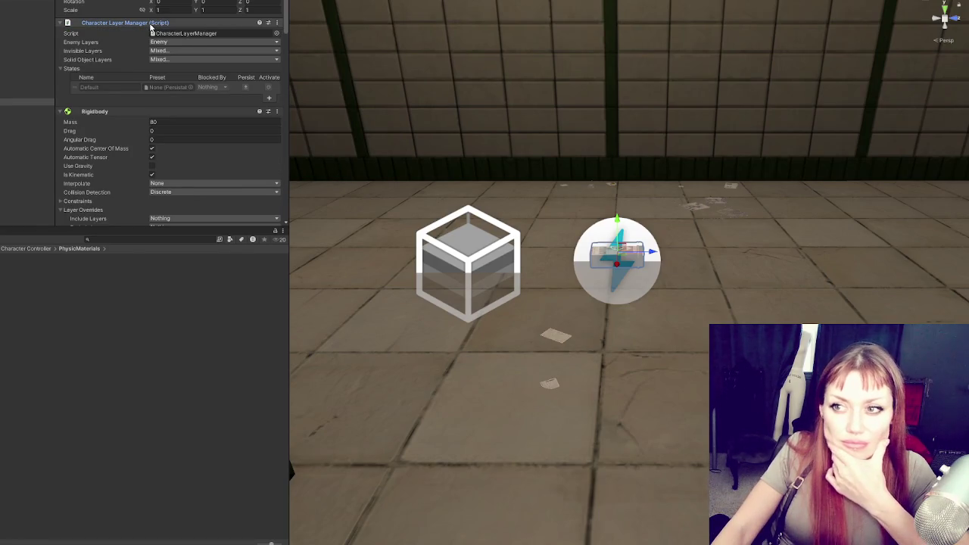
scroll(152, 53, up, 1)
click(27, 3)
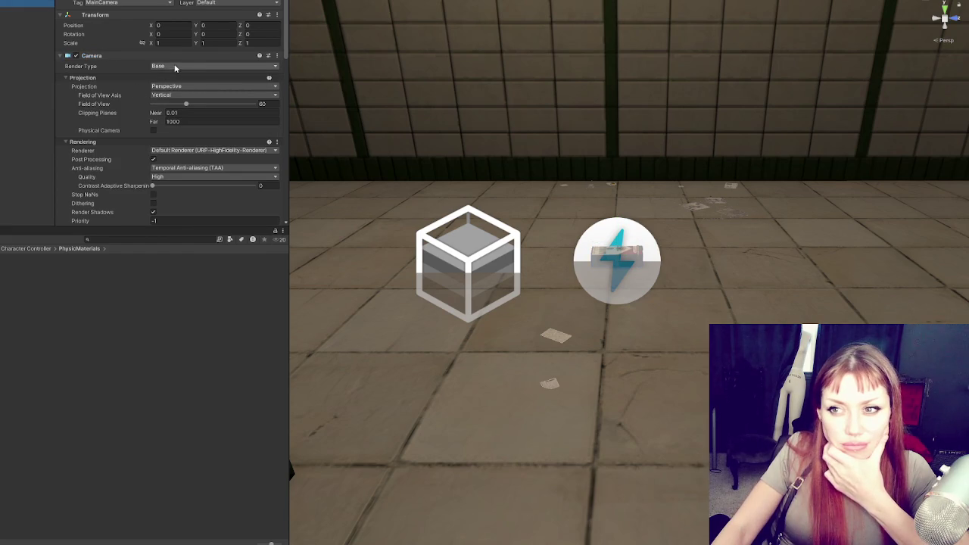
Step: Keep the camera's Render Type at Base and scroll through its components
click(175, 66)
click(203, 66)
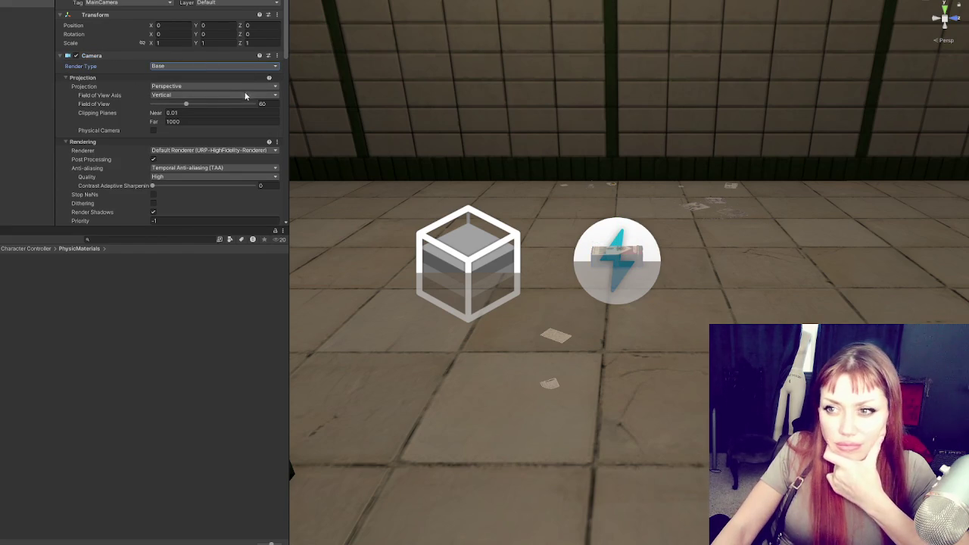
scroll(225, 91, down, 5)
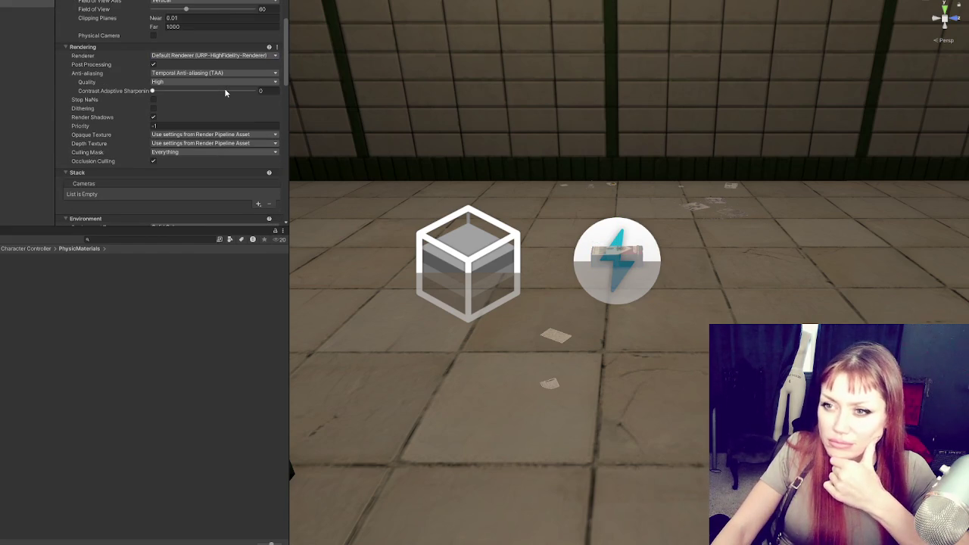
scroll(225, 91, down, 6)
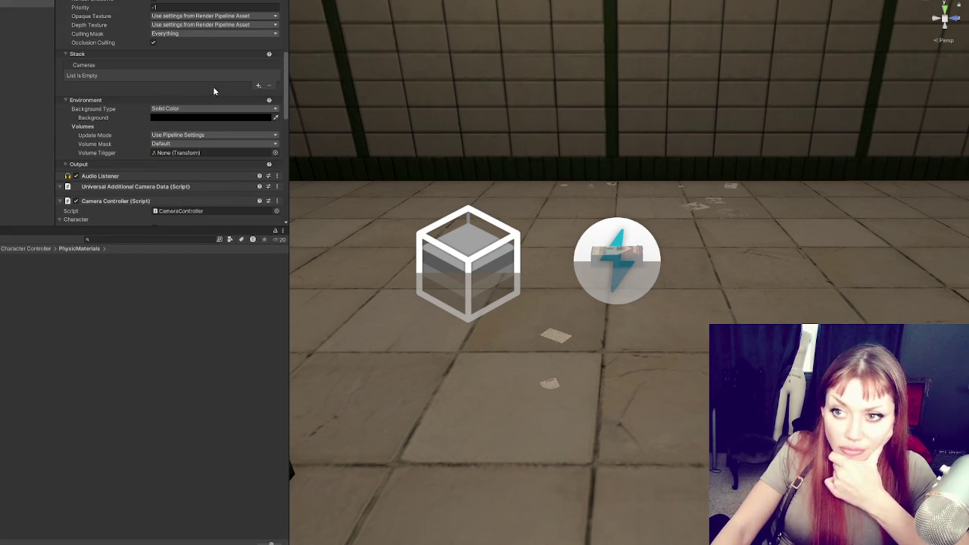
scroll(213, 91, down, 2)
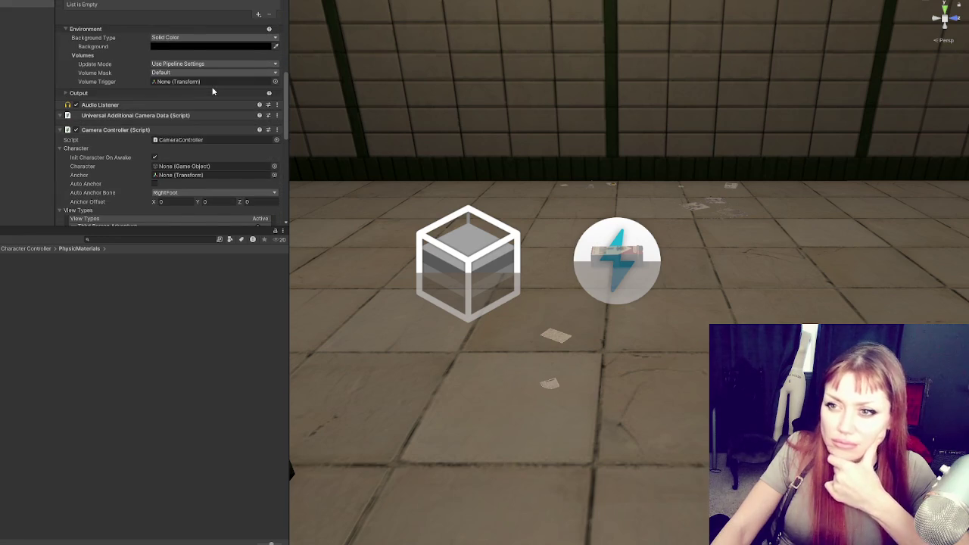
scroll(213, 91, down, 4)
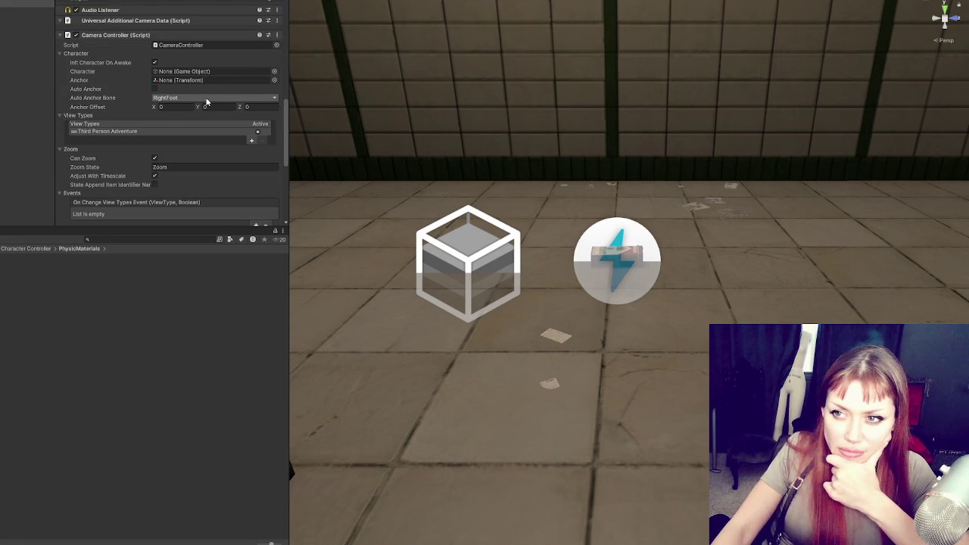
scroll(206, 102, down, 4)
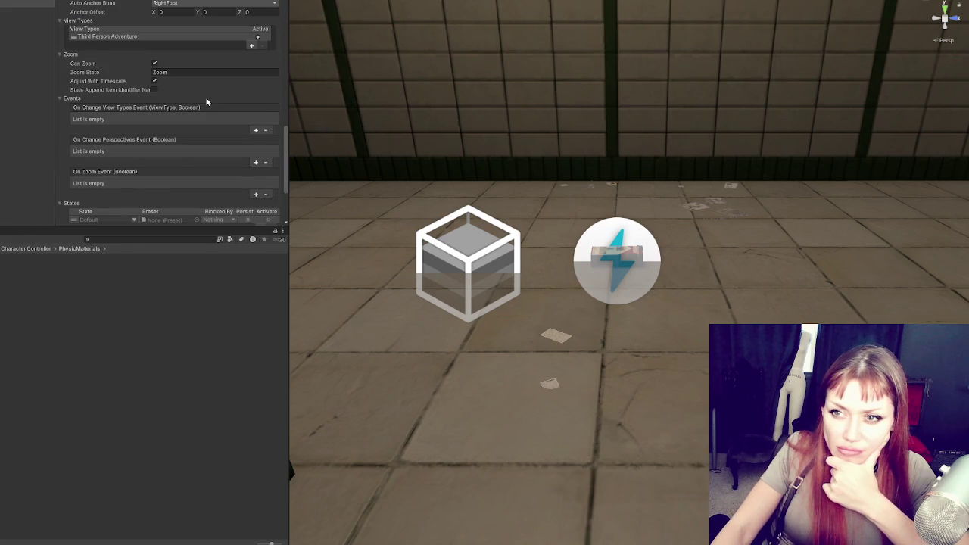
scroll(206, 101, down, 4)
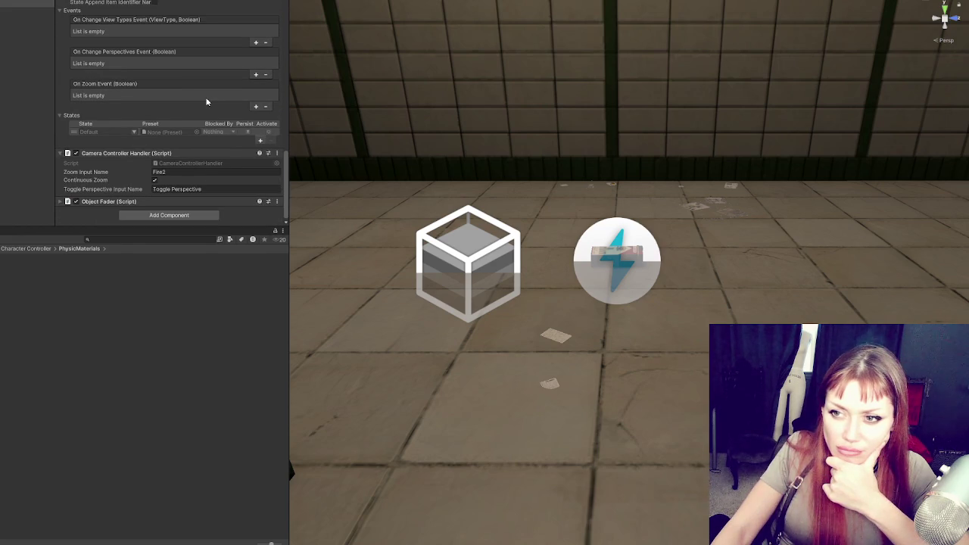
Step: Collapse Camera Controller, Camera Controller Handler and Object Fader, then open Add Component
click(144, 202)
scroll(214, 138, down, 2)
scroll(214, 139, up, 10)
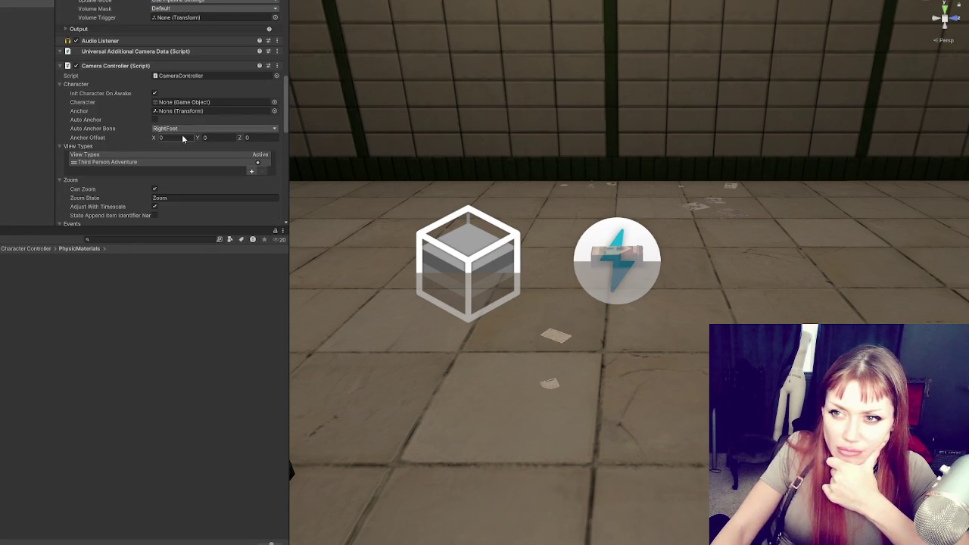
click(135, 66)
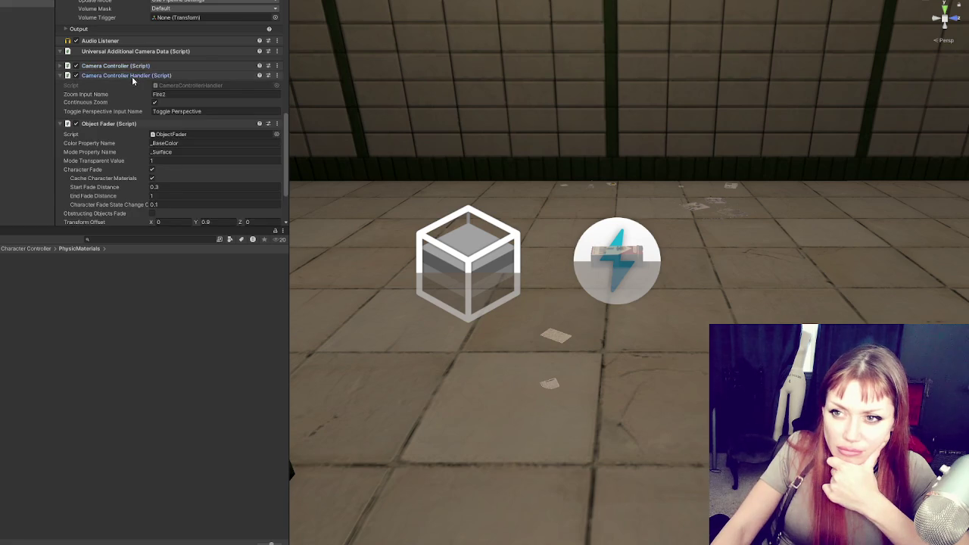
click(132, 77)
click(130, 86)
click(141, 215)
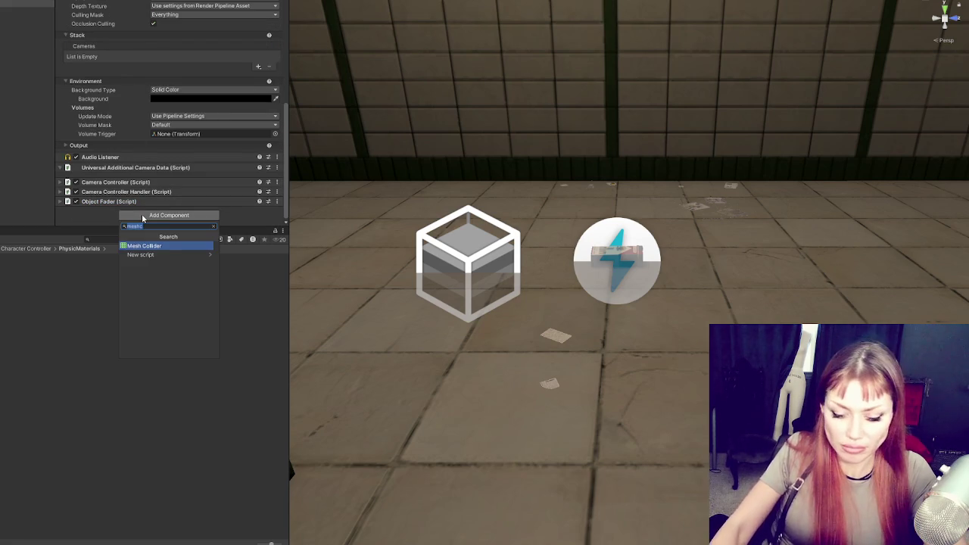
Step: Cancel the 'camera' component search without adding anything and select the Player object
text(camera)
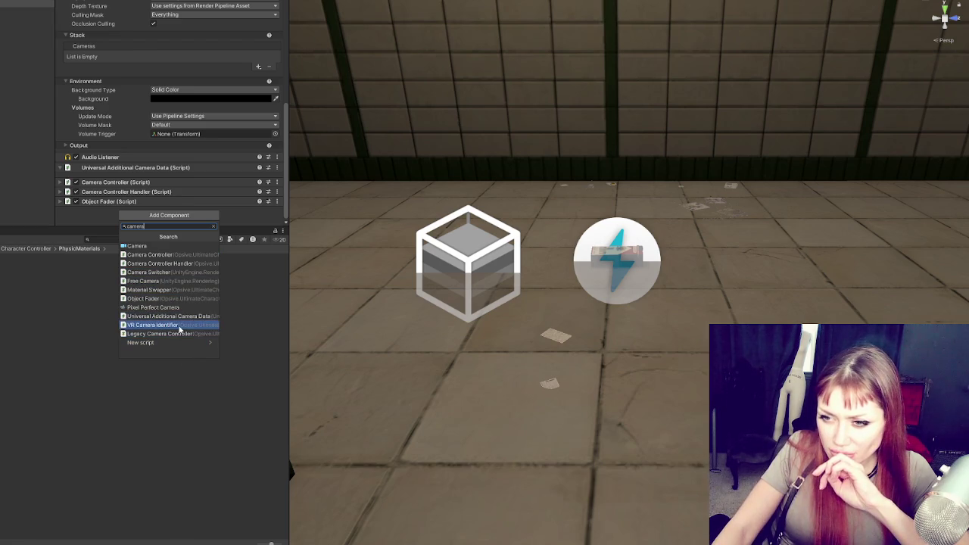
click(63, 285)
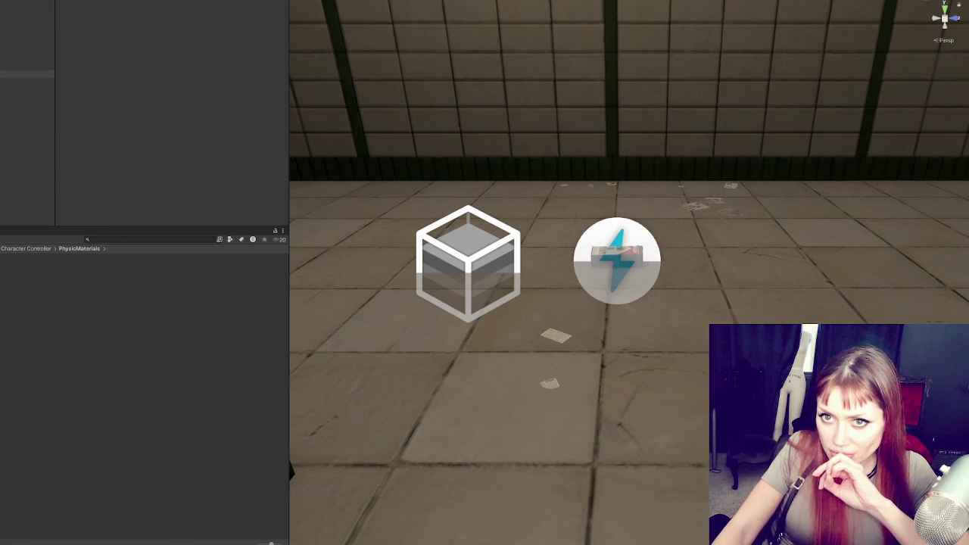
click(27, 4)
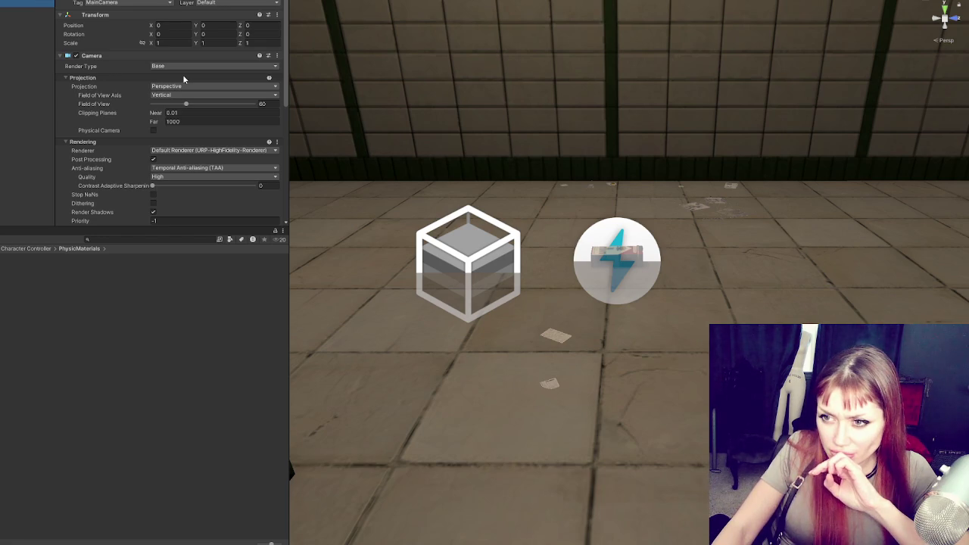
click(27, 97)
click(46, 0)
key(Escape)
Step: In the Opsive Character Manager, assign Cigs4 as the Character and browse the other pages
click(195, 1)
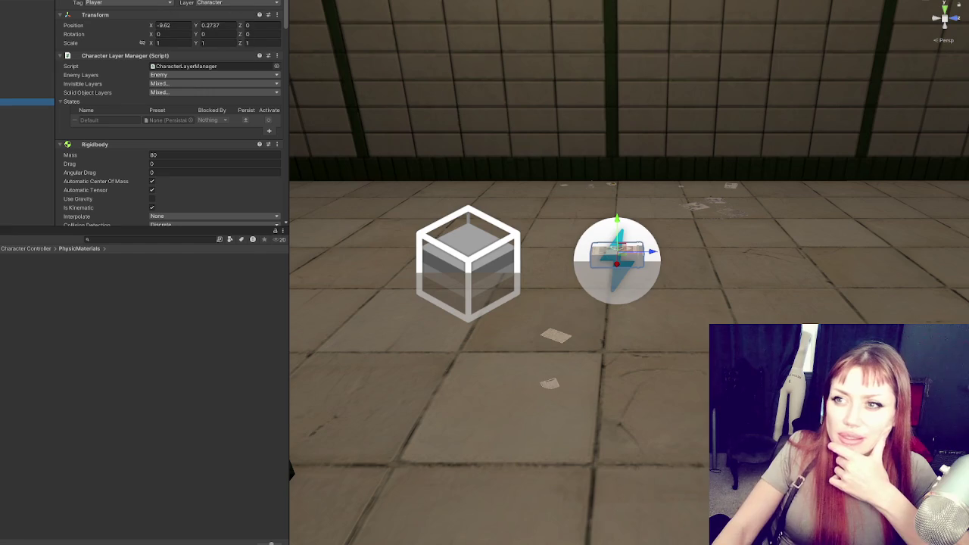
click(308, 161)
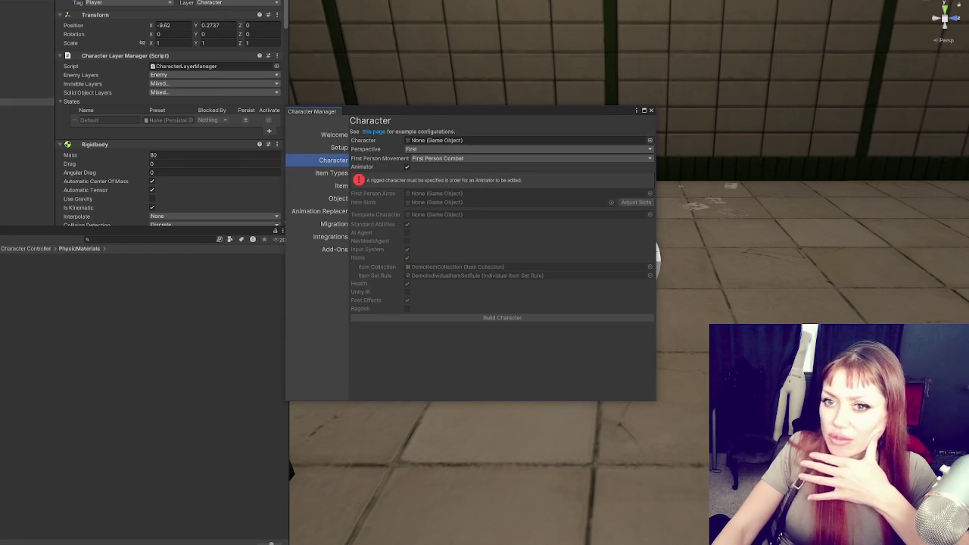
drag(452, 139, 452, 138)
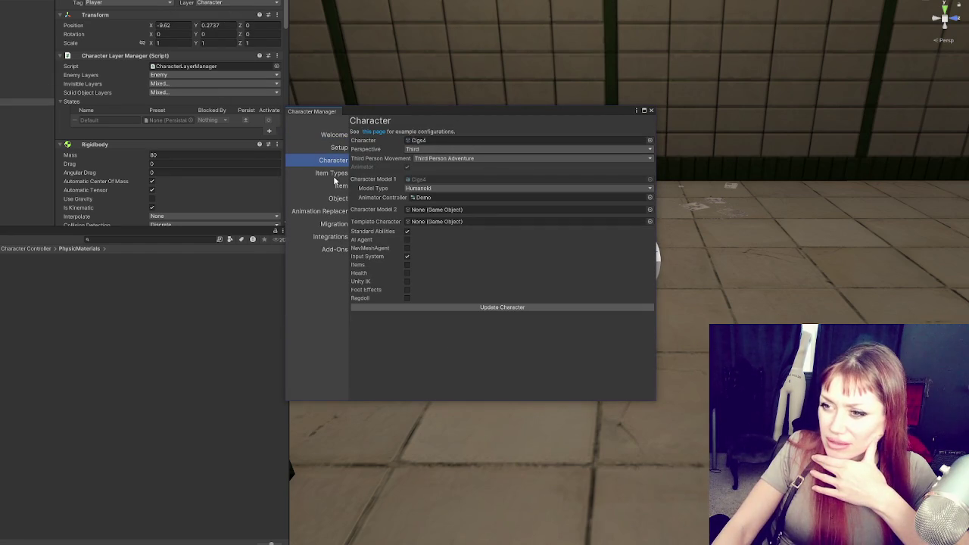
click(334, 176)
click(341, 186)
click(339, 199)
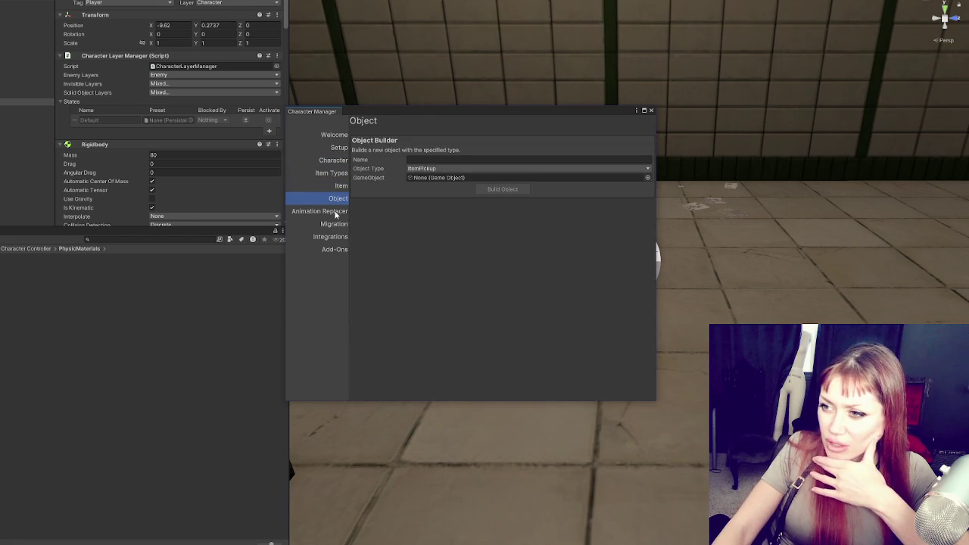
click(335, 213)
click(327, 227)
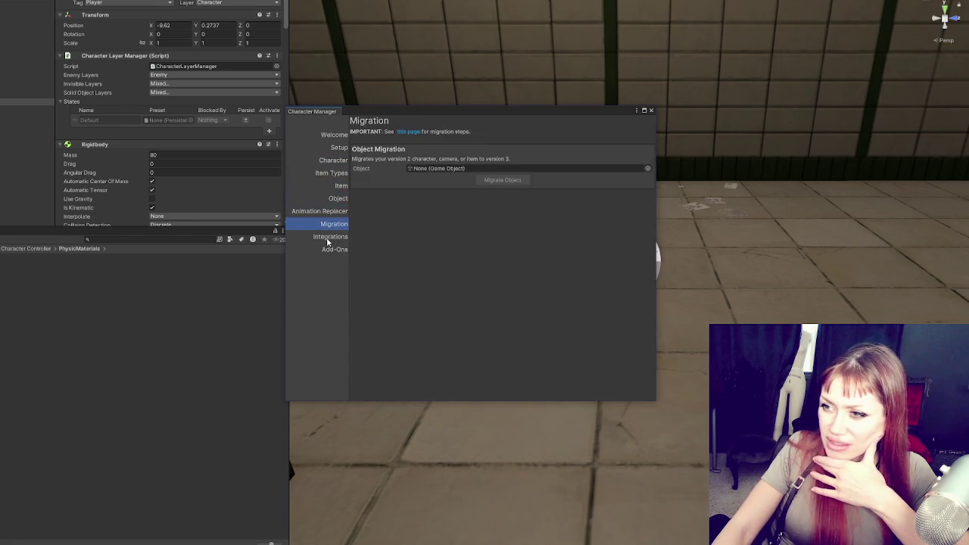
click(328, 238)
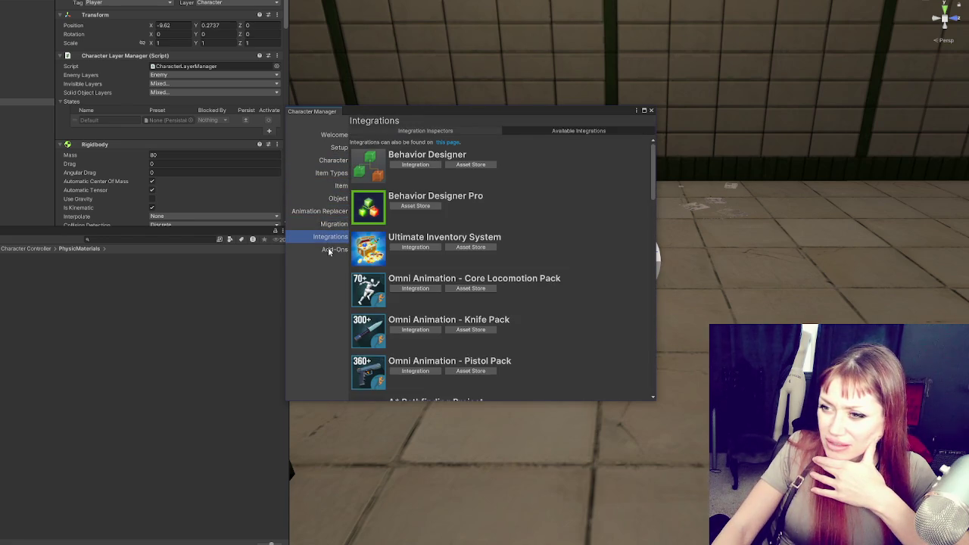
click(328, 250)
Step: On the Scene Setup page, set the camera Perspective to Third
click(335, 148)
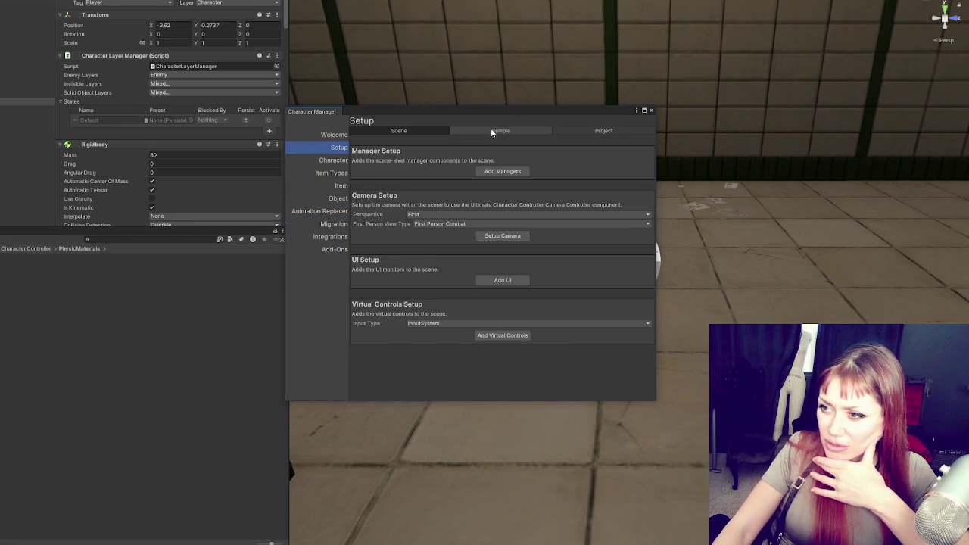
click(447, 214)
click(439, 235)
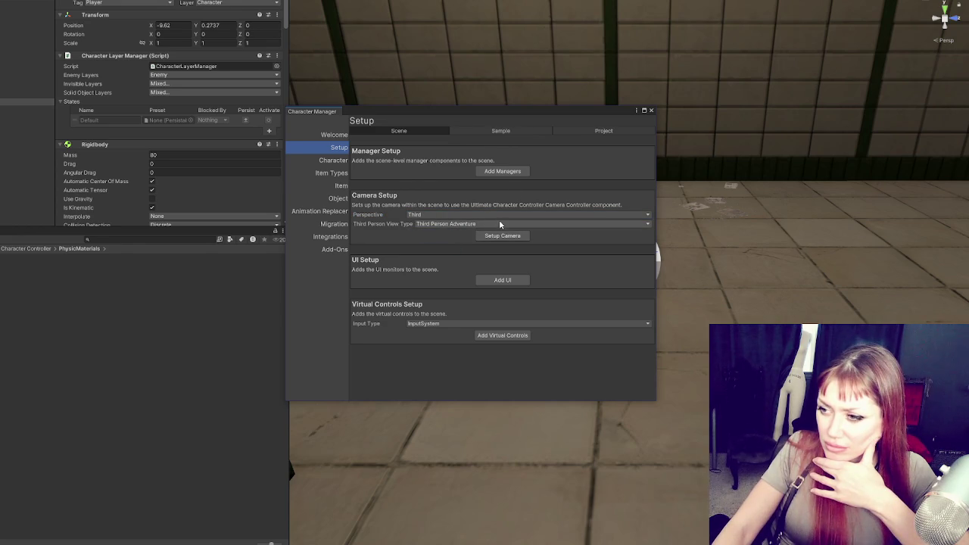
click(519, 130)
click(573, 131)
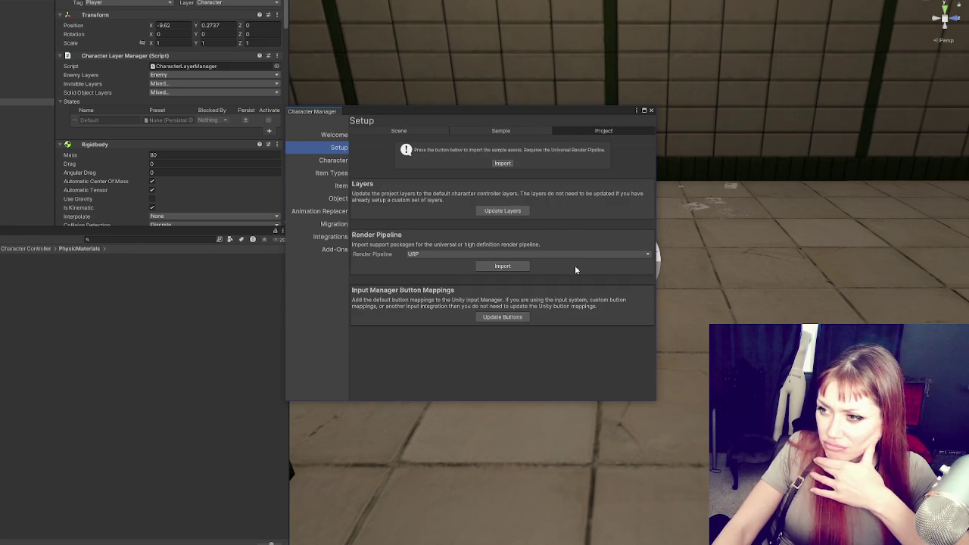
click(337, 160)
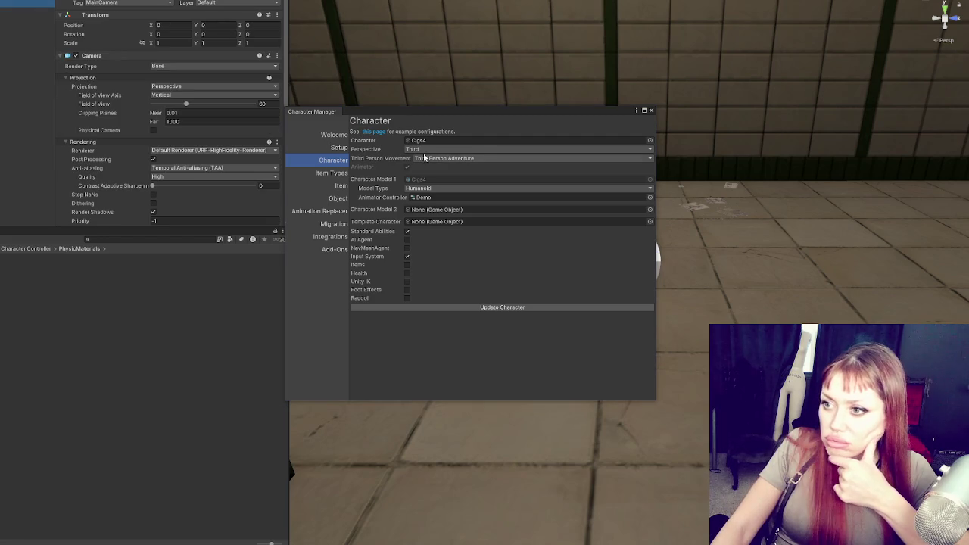
click(331, 135)
click(325, 147)
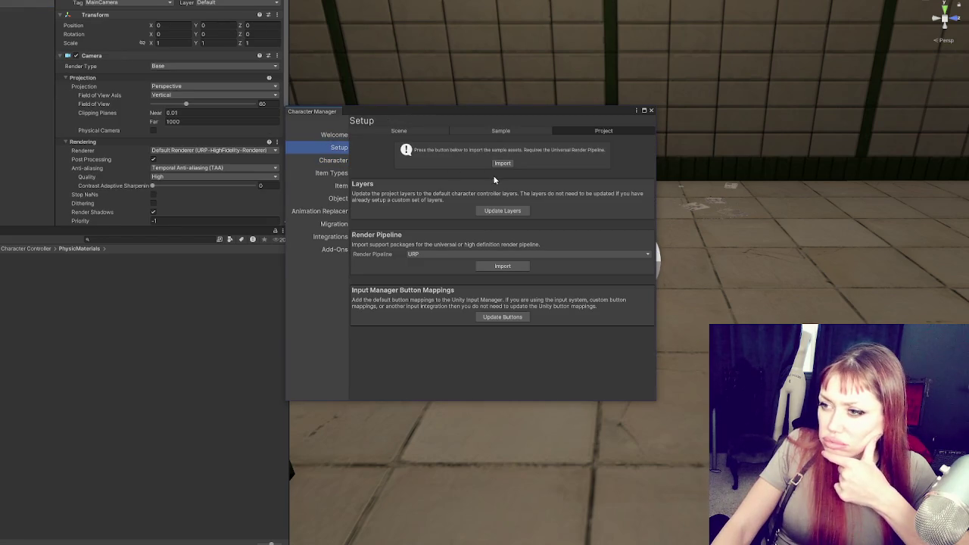
click(493, 130)
click(399, 130)
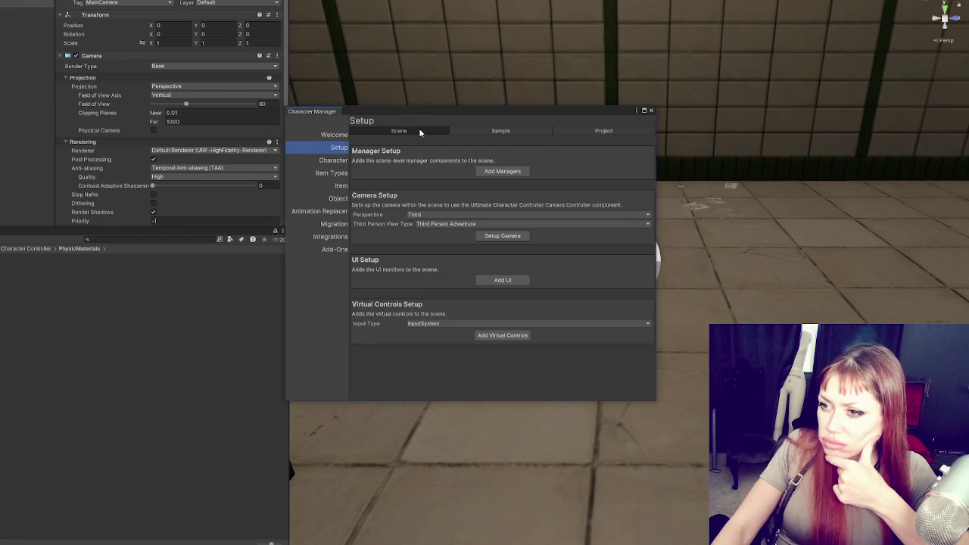
Step: Create the third-person camera in the scene and close the Character Manager
click(496, 235)
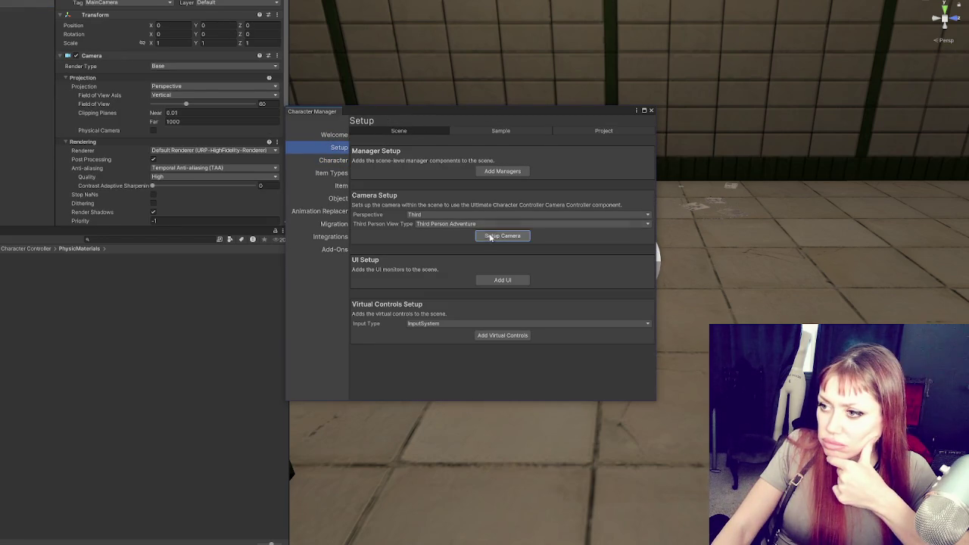
click(652, 111)
click(105, 57)
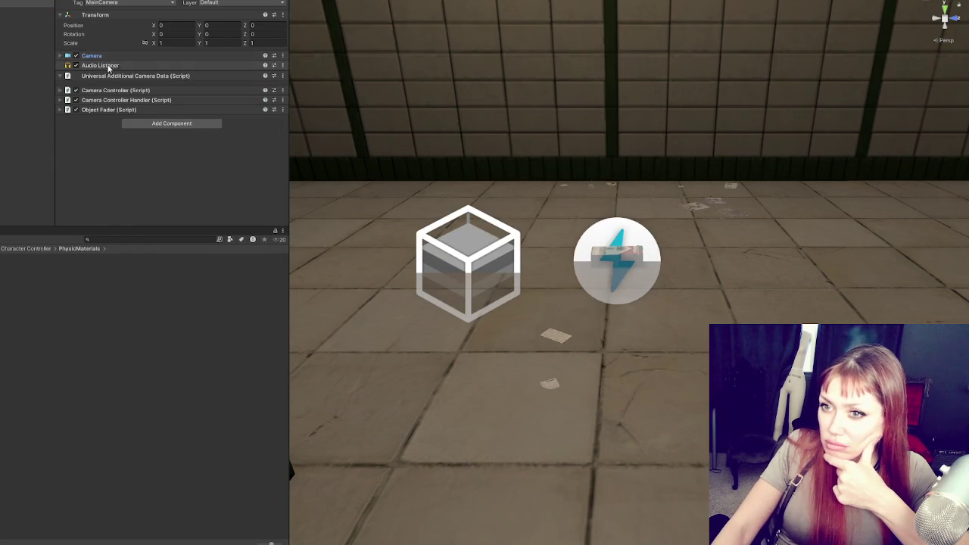
Step: Expand the Camera Controller's character settings after checking the Handler's input settings
click(110, 99)
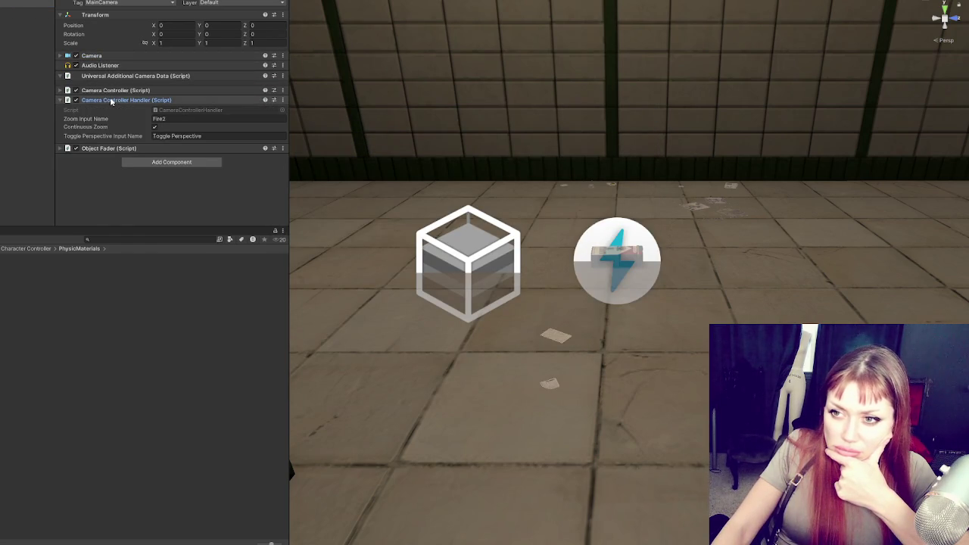
click(110, 99)
click(123, 90)
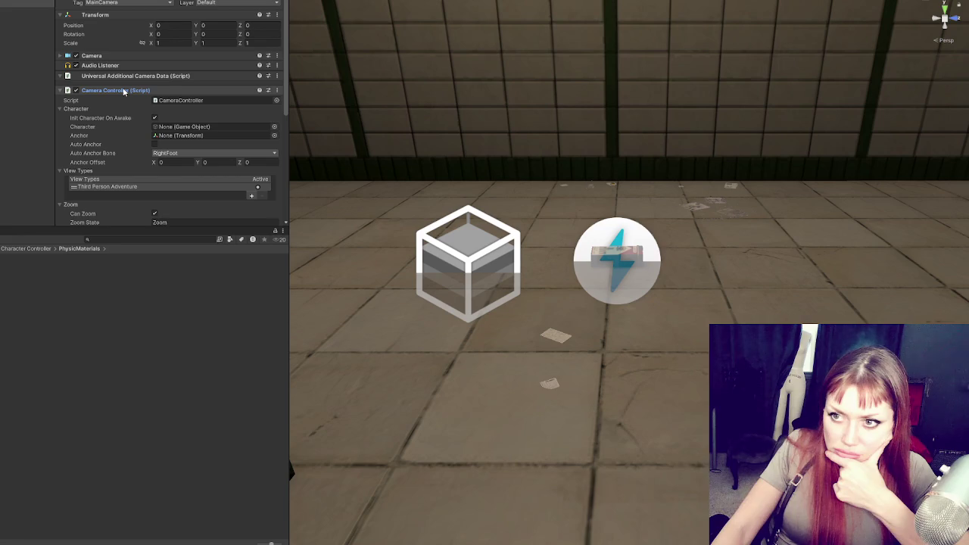
click(124, 91)
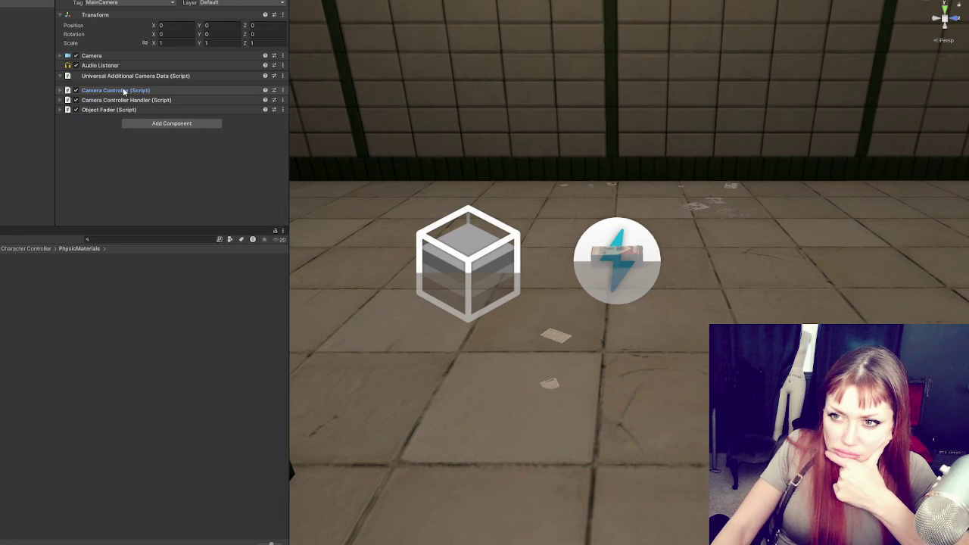
click(121, 101)
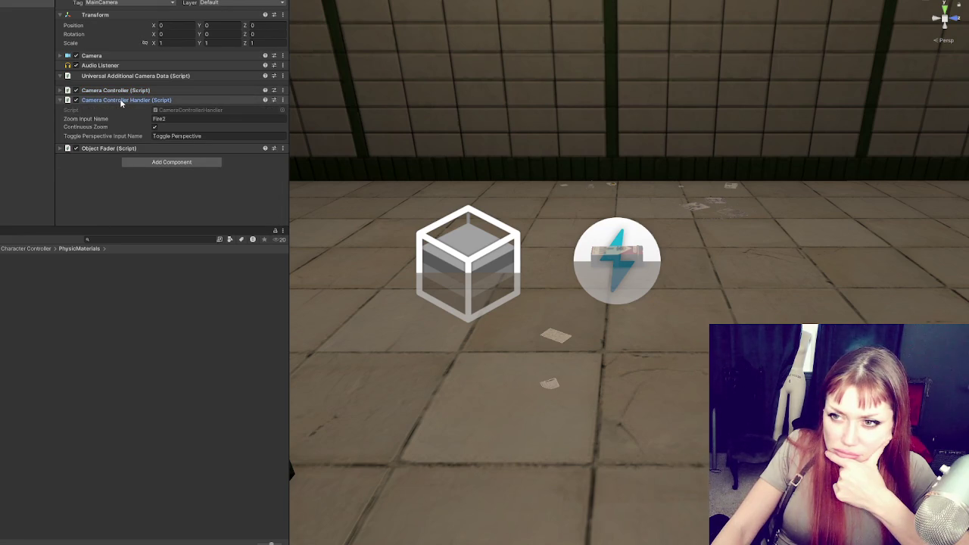
click(120, 99)
click(126, 90)
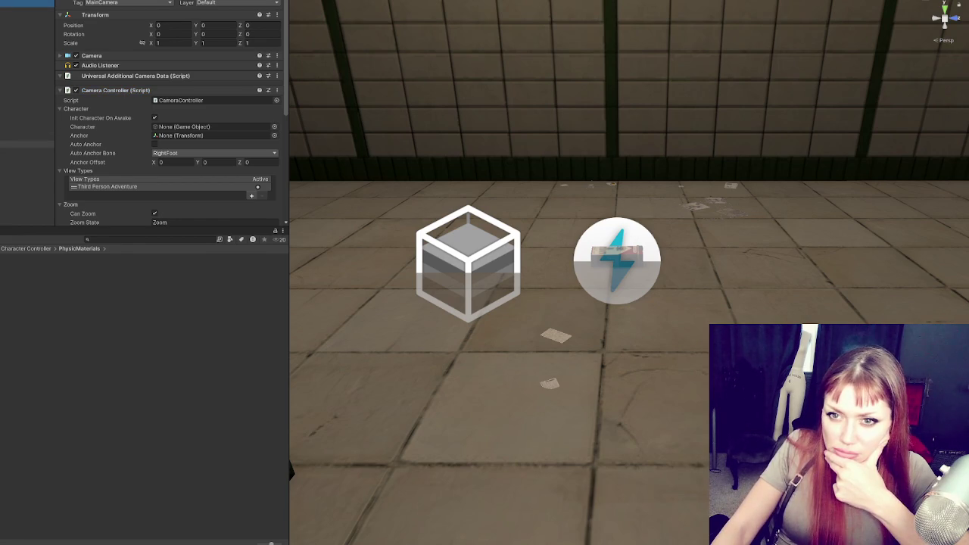
Step: Set Box as the camera's Anchor and Character, enable Auto Anchor, and enter Play mode
mouse_move(27, 123)
mouse_down()
mouse_move(212, 134)
mouse_move(201, 138)
mouse_up()
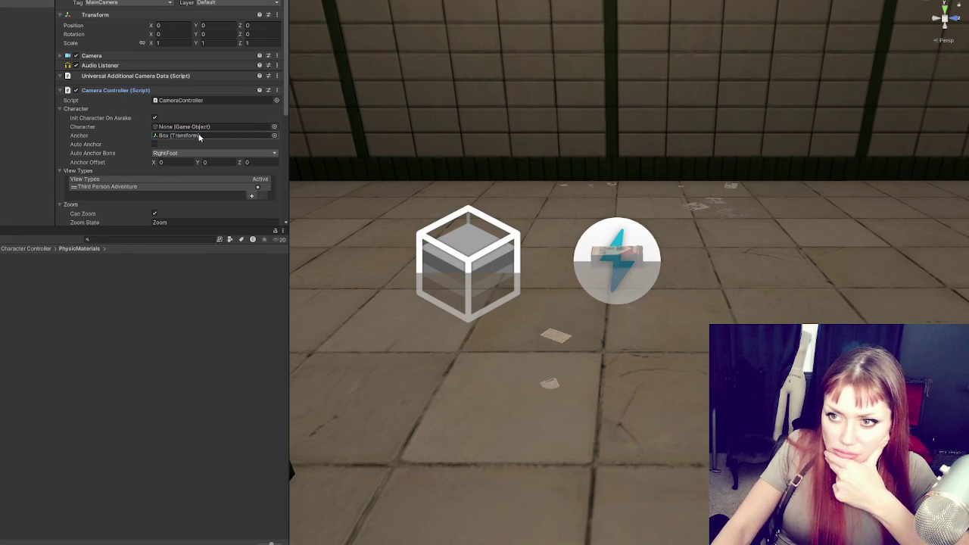
drag(27, 123, 182, 126)
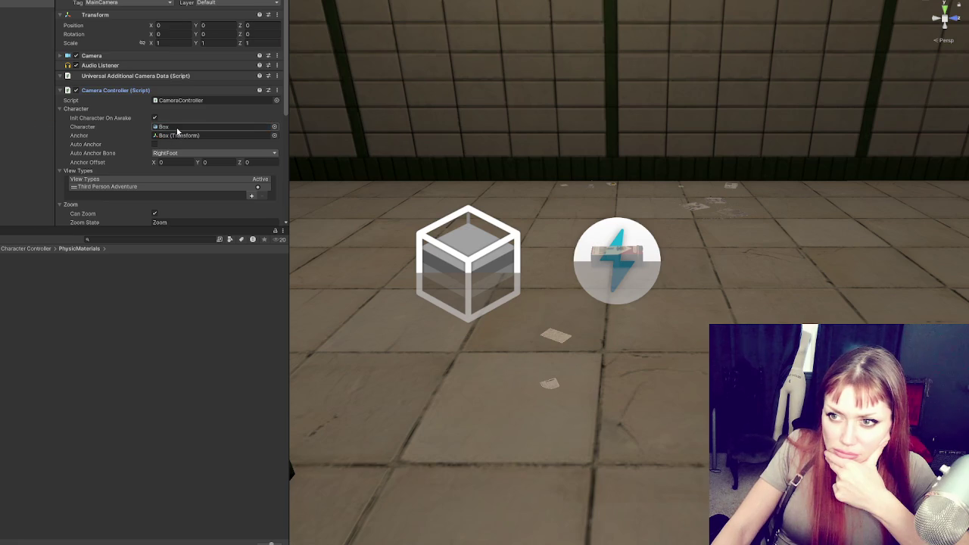
click(154, 144)
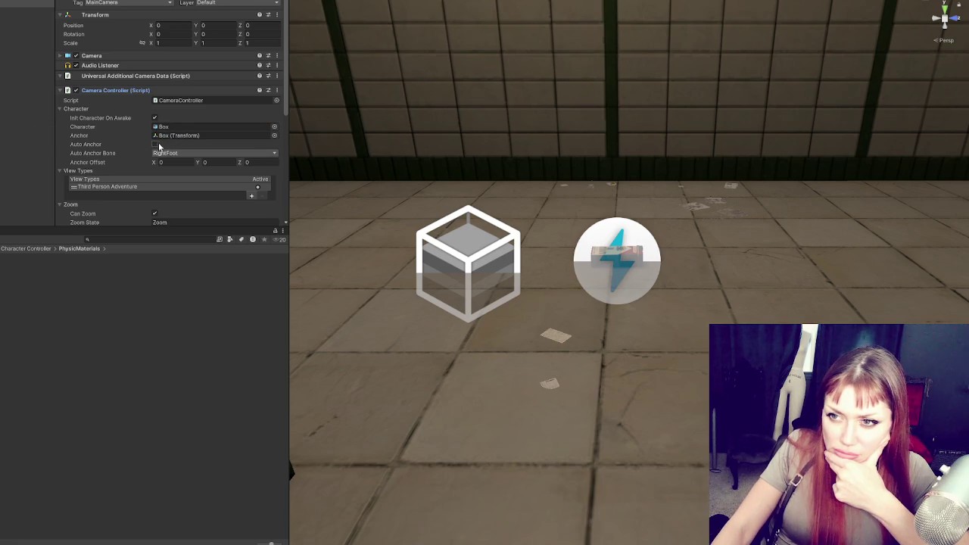
key(ctrl+p)
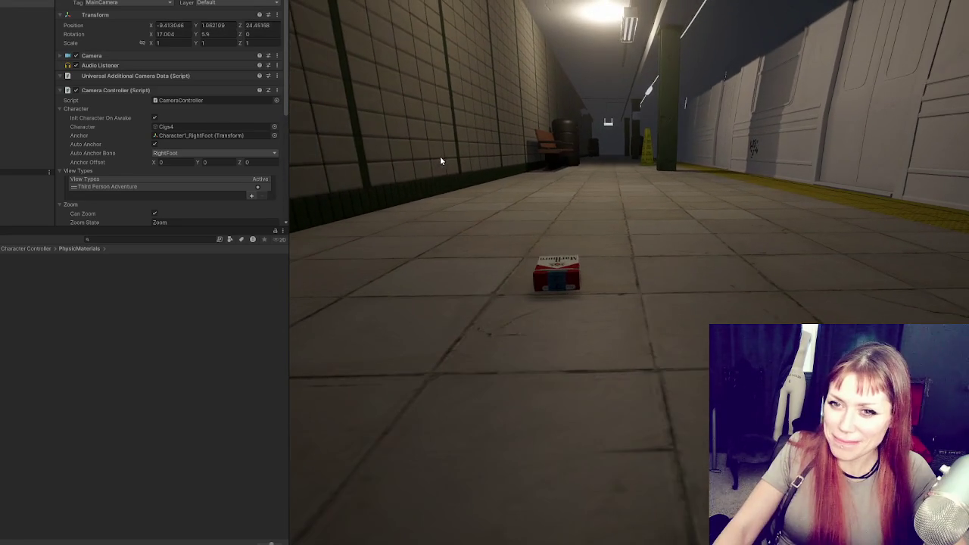
Step: Exit Play mode after watching the camera follow the pack along the platform
key(ctrl+p)
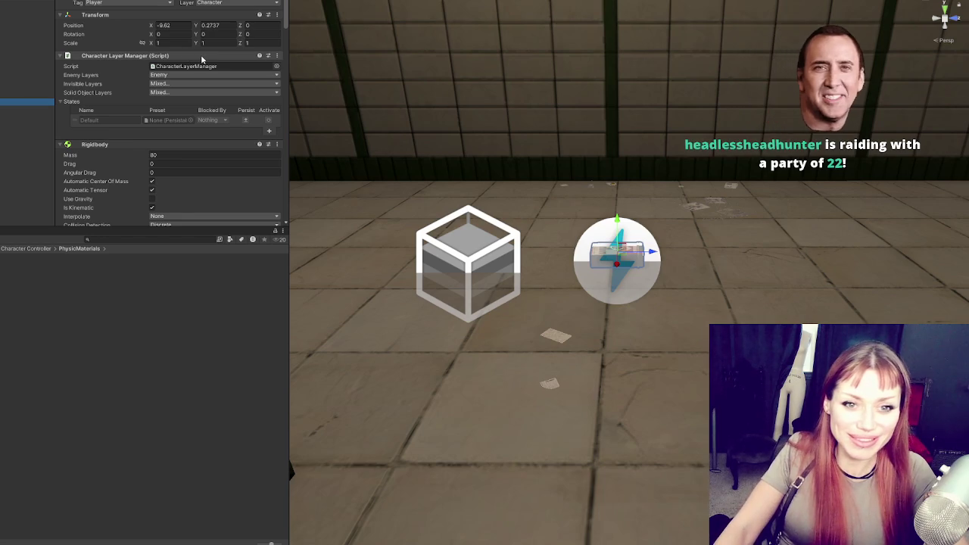
Step: Review the Player's Rigidbody and Ultimate Character Locomotion settings, collapsing Character Layer Manager
scroll(204, 76, down, 5)
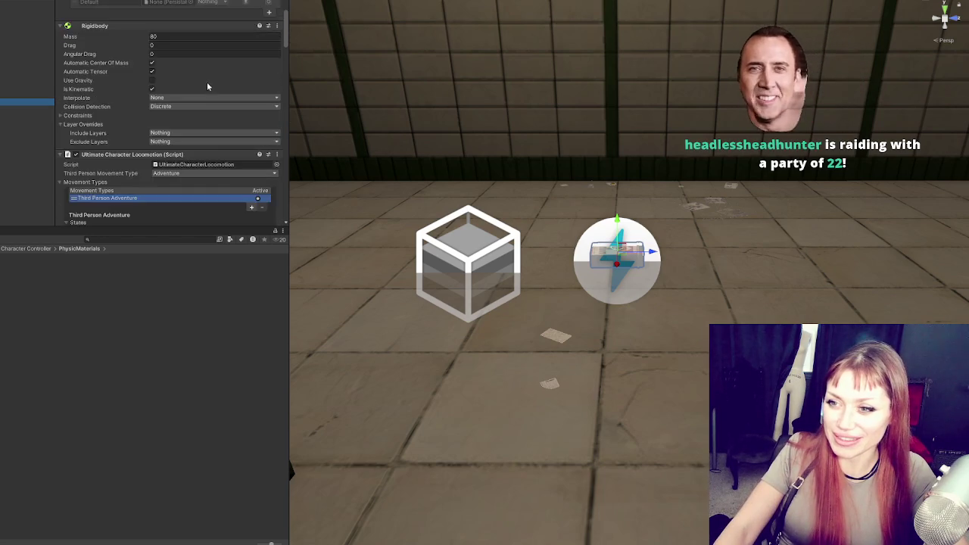
scroll(204, 88, down, 20)
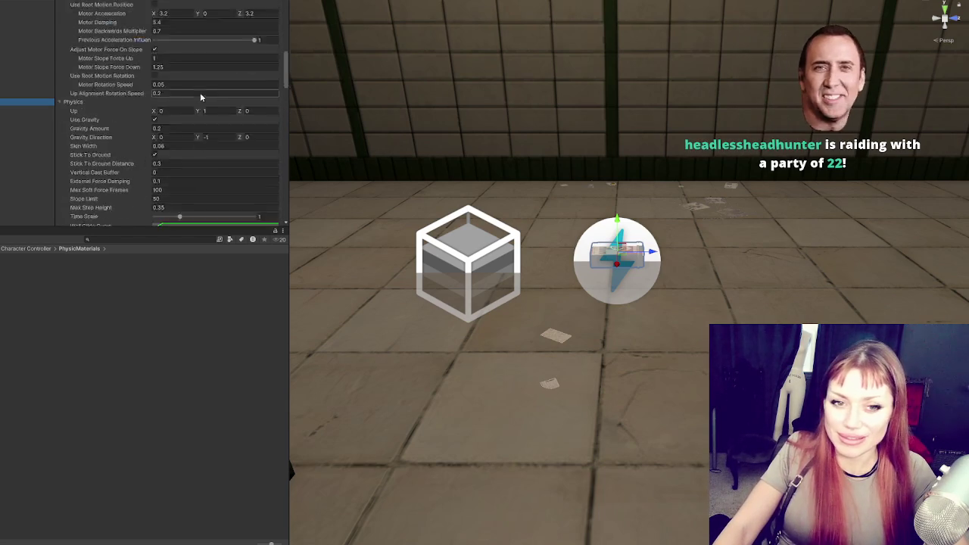
scroll(200, 97, up, 20)
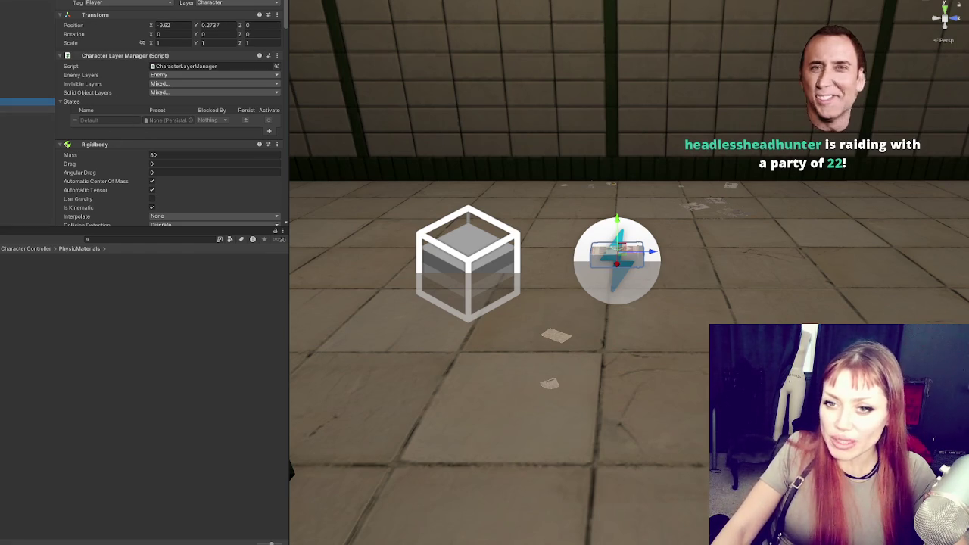
click(87, 56)
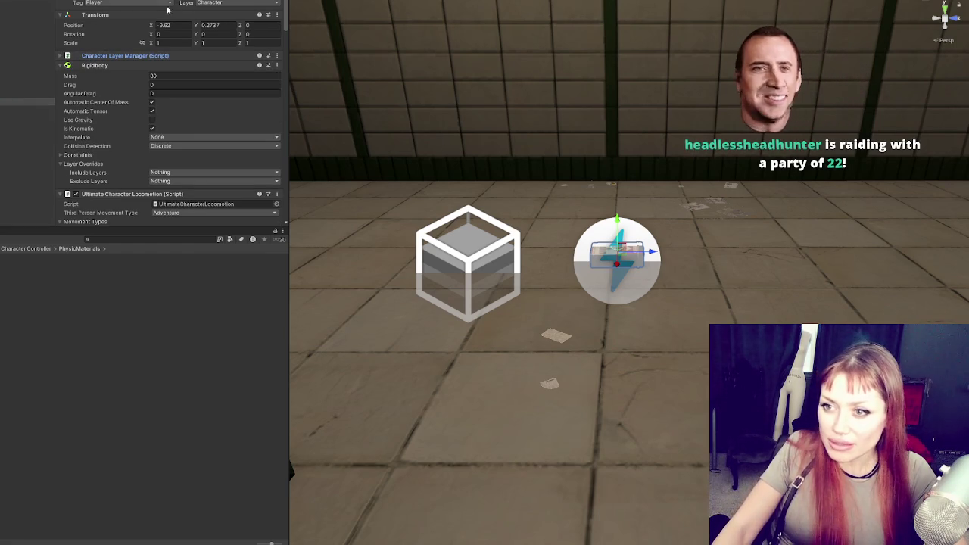
scroll(227, 136, down, 5)
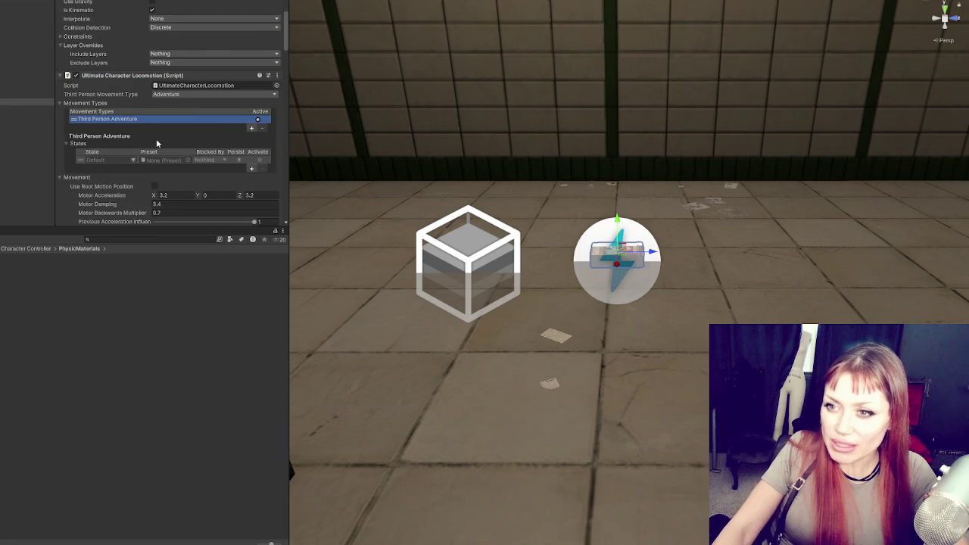
scroll(156, 142, down, 4)
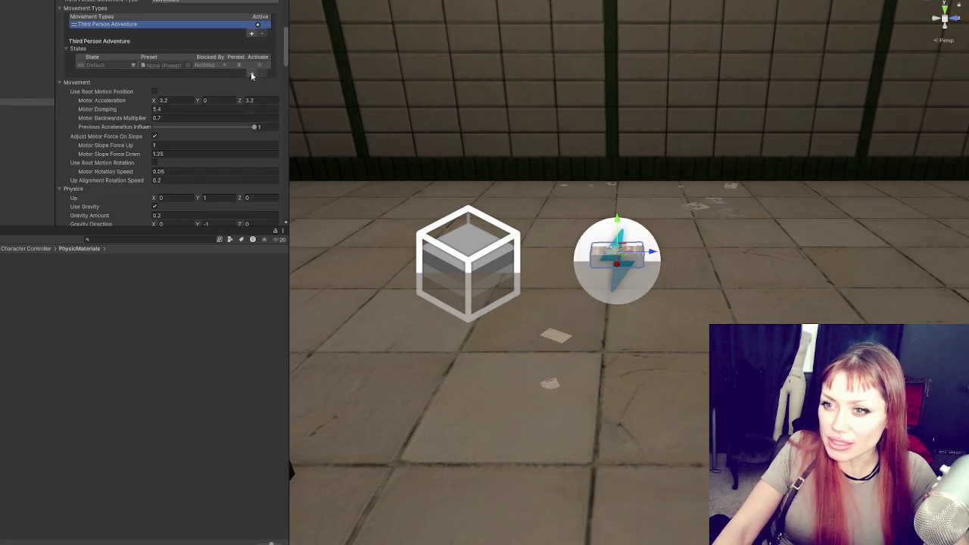
scroll(116, 119, down, 6)
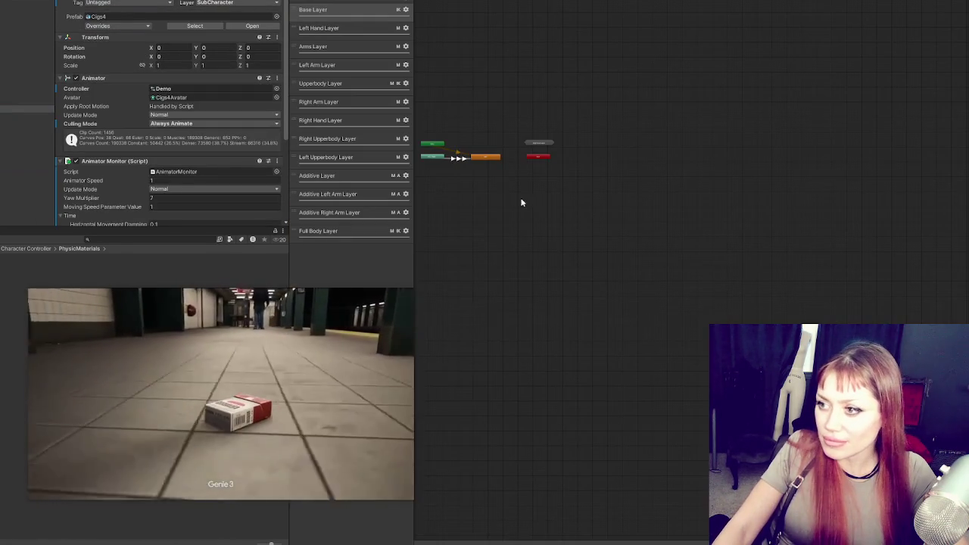
scroll(477, 160, up, 8)
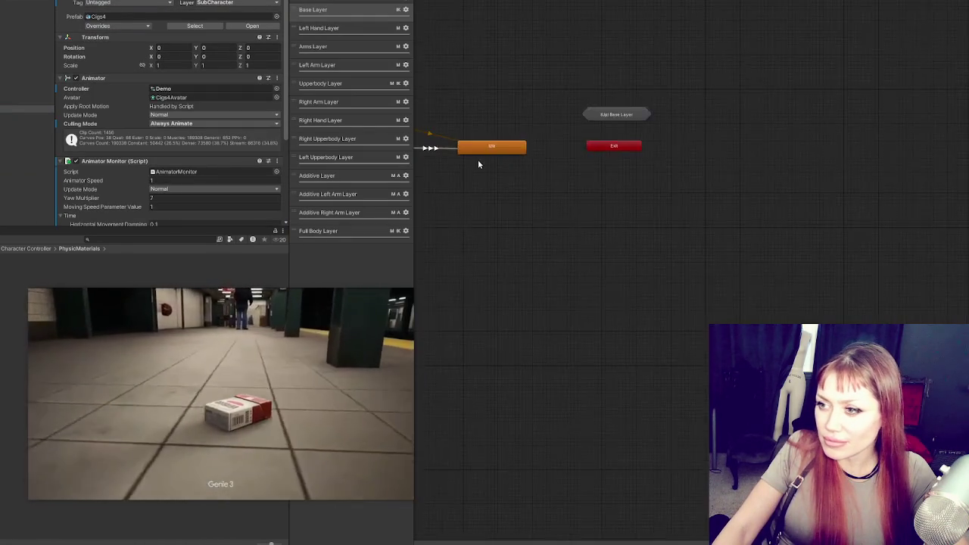
Step: Zoom the Animator graph and inspect Cigs4's mesh, collider and animator child objects
drag(487, 95, 774, 206)
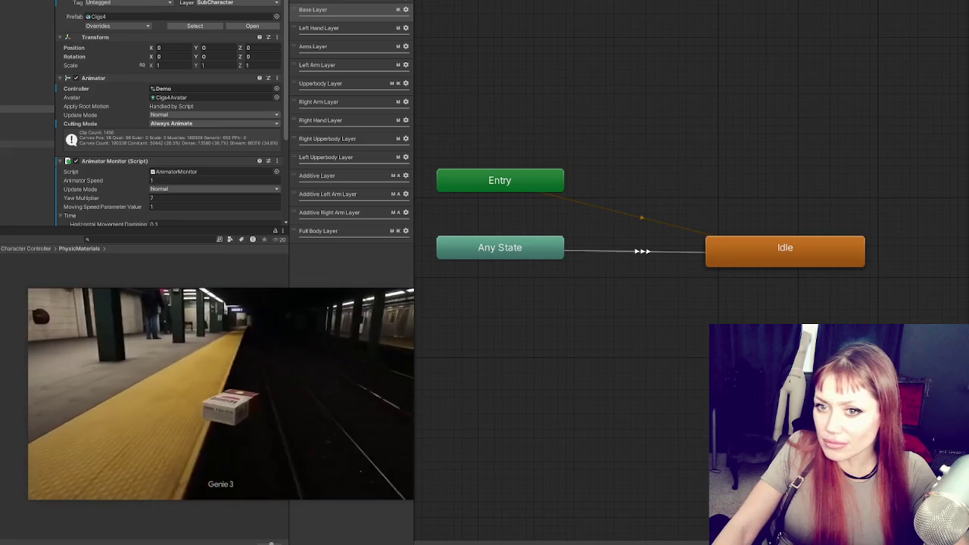
click(26, 131)
click(27, 137)
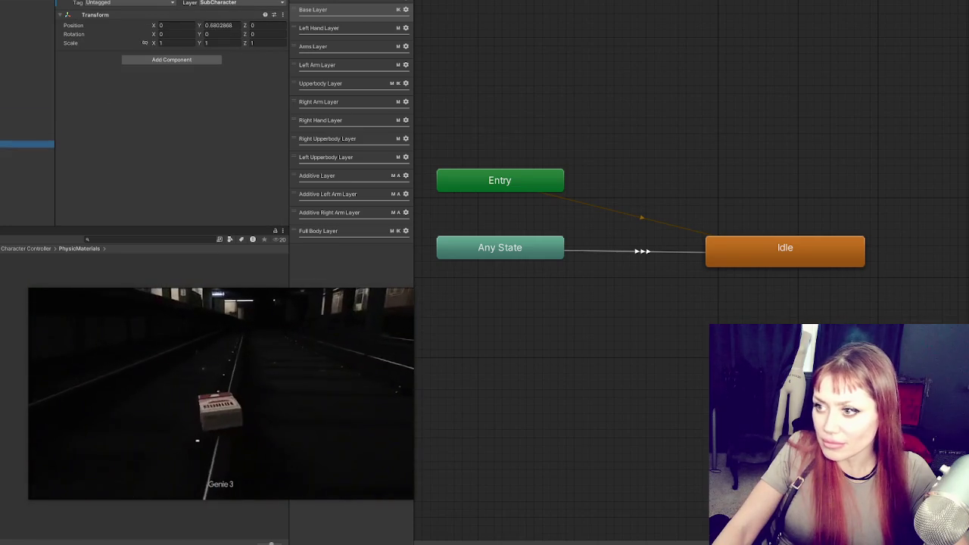
click(27, 122)
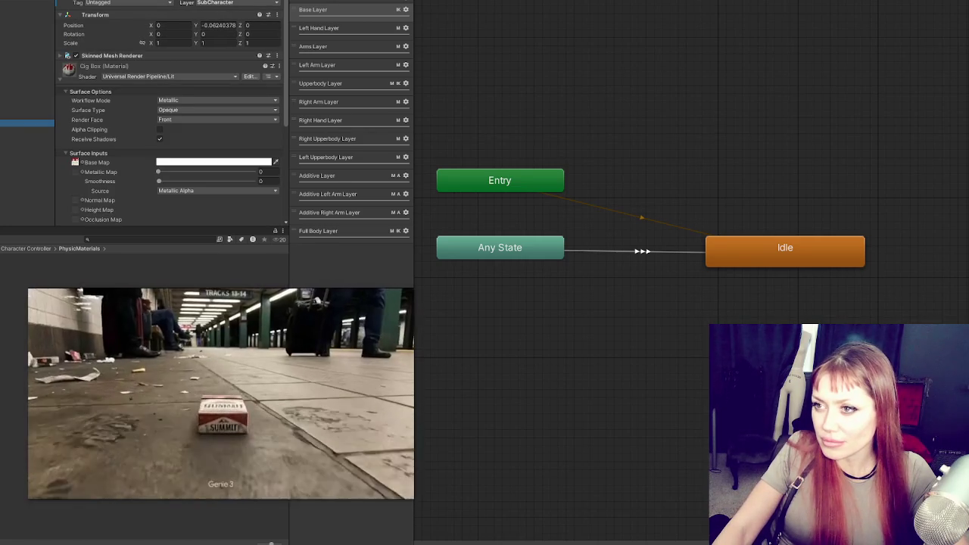
click(26, 130)
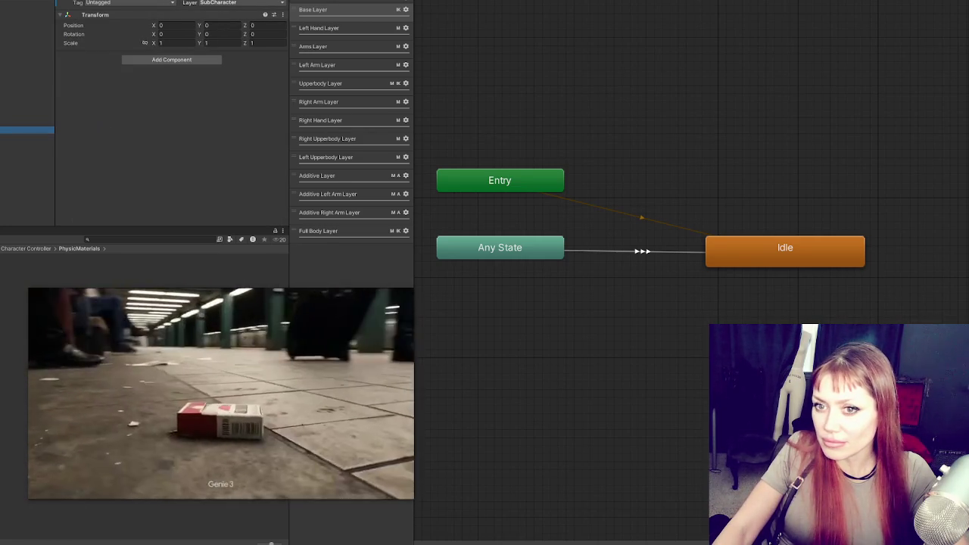
click(27, 137)
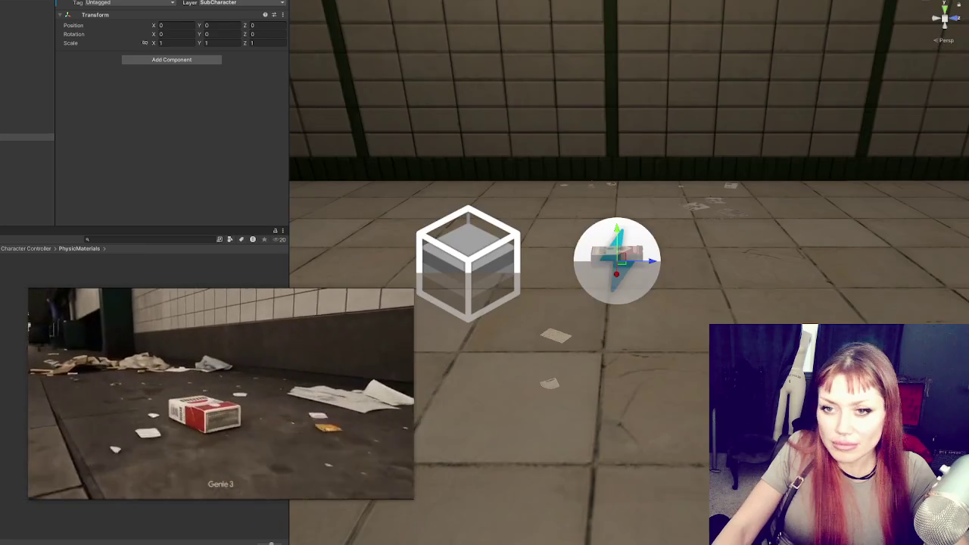
click(26, 122)
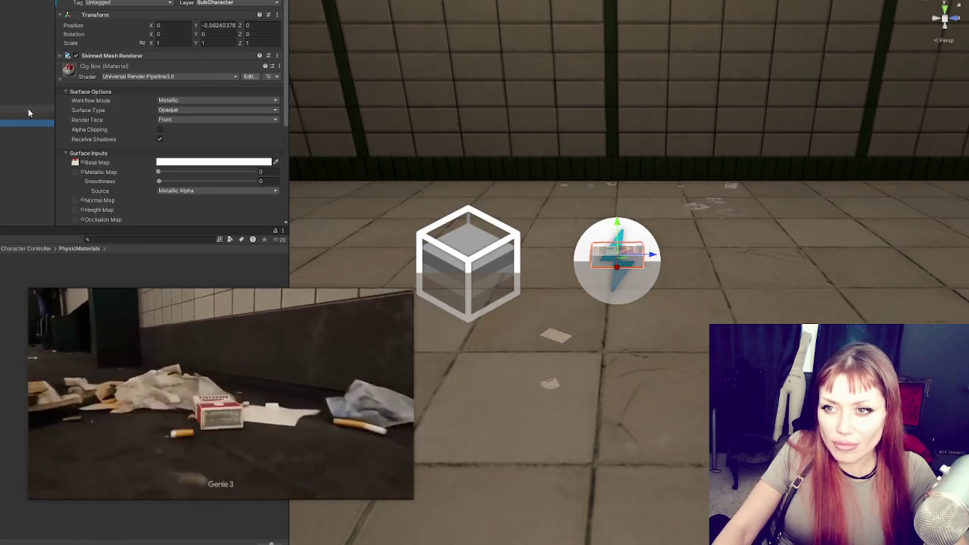
click(110, 56)
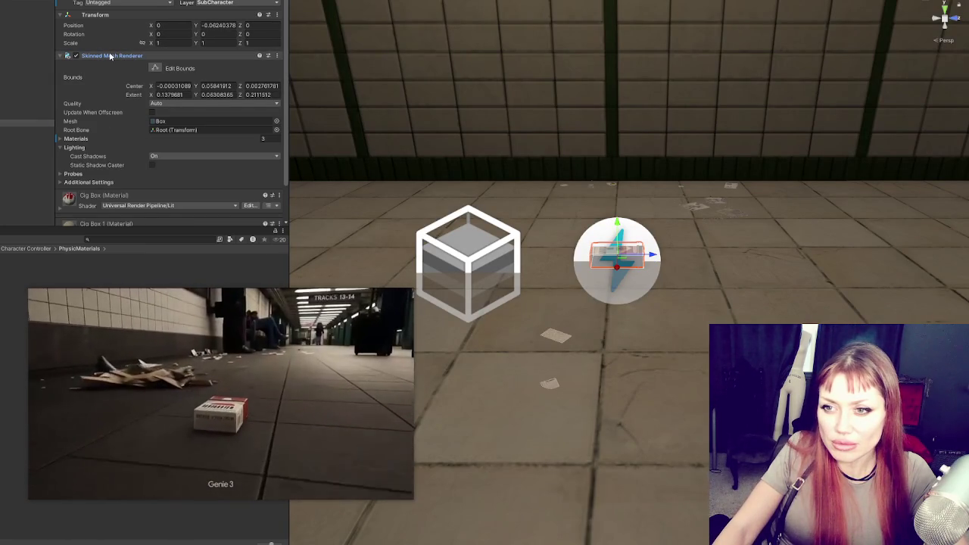
click(110, 56)
click(26, 158)
click(26, 109)
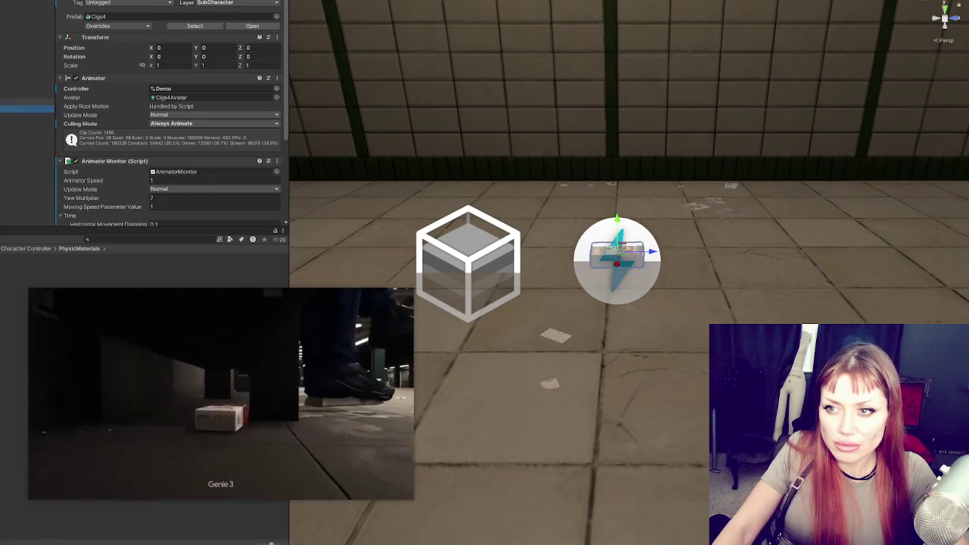
Step: Scroll the Player's components and collapse the Rigidbody to reach Ultimate Character Locomotion
scroll(159, 87, down, 1)
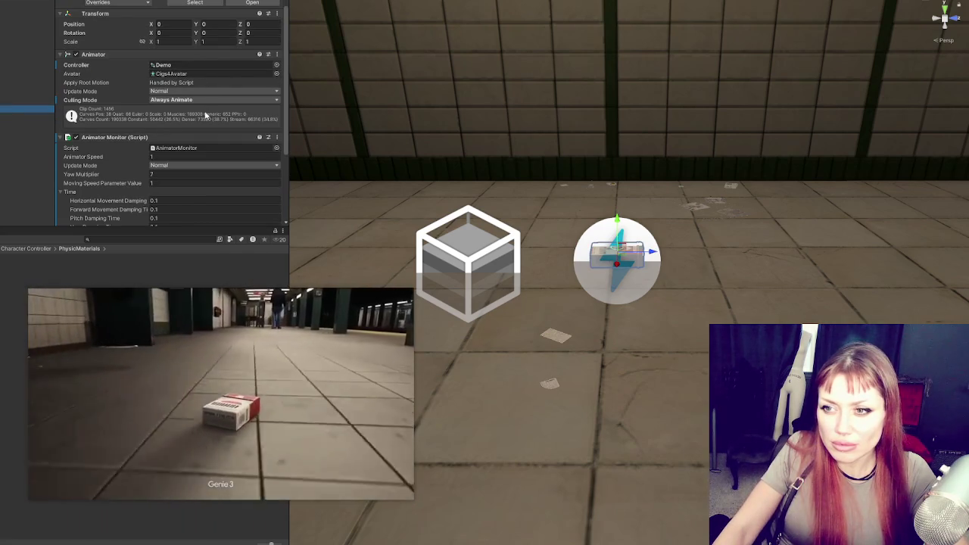
scroll(205, 113, down, 2)
scroll(205, 111, down, 3)
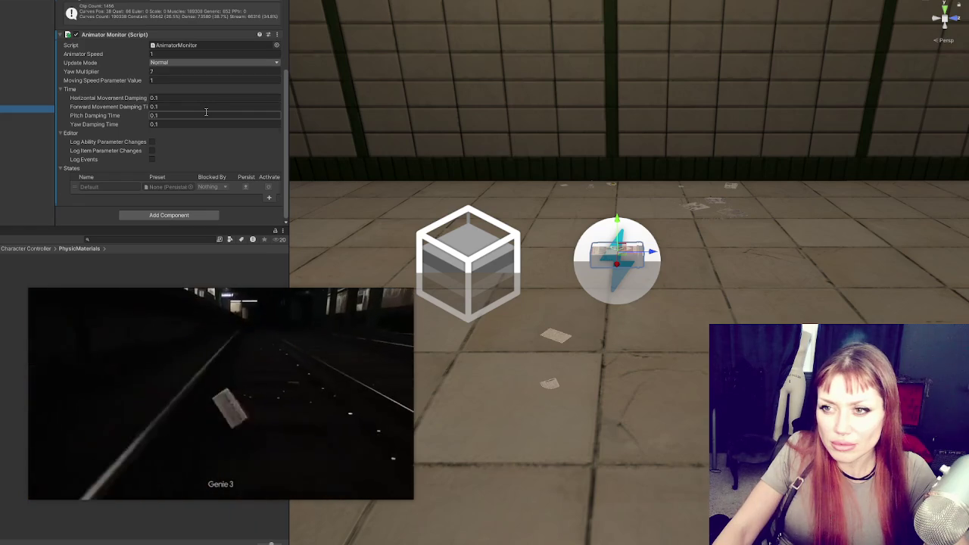
scroll(206, 111, up, 4)
scroll(204, 111, down, 2)
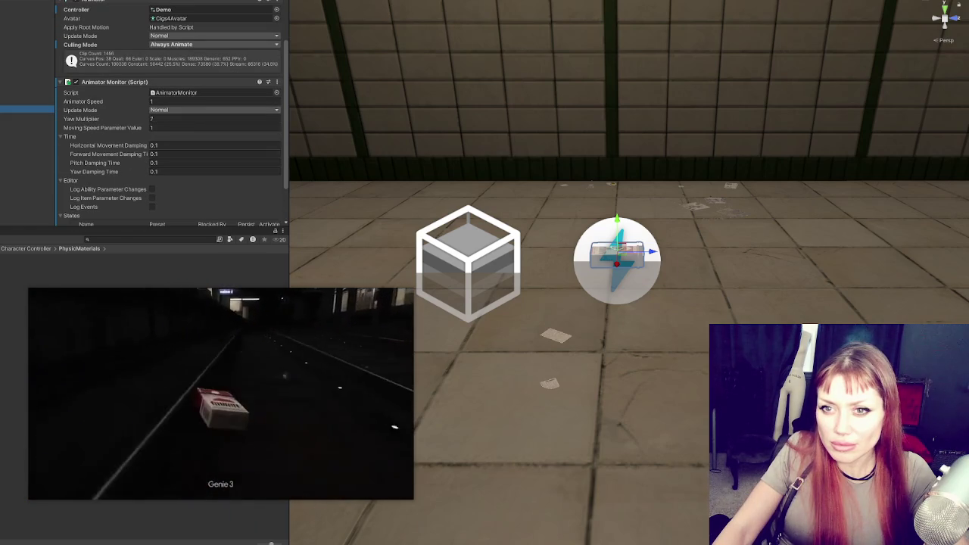
scroll(102, 55, up, 10)
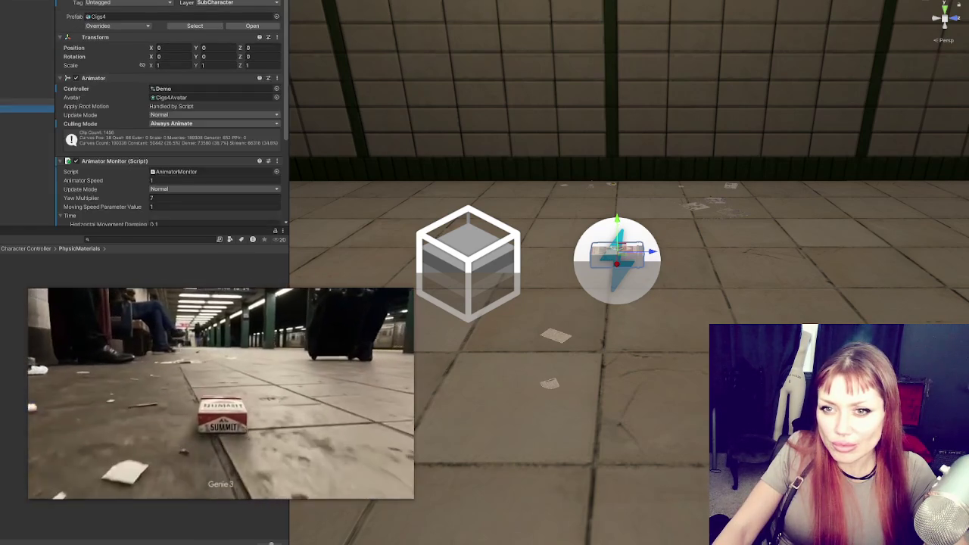
click(104, 65)
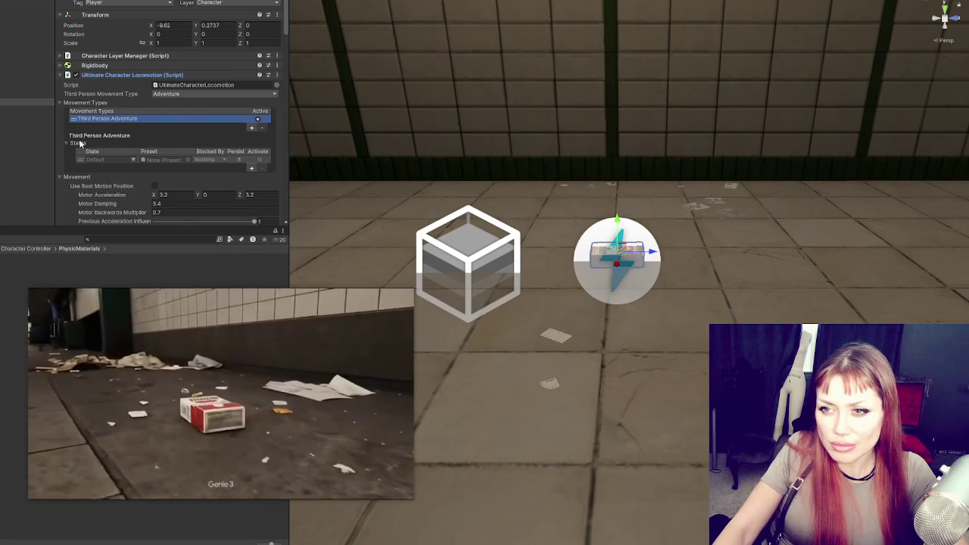
Step: Collapse States and Movement Types, then turn on Use Root Motion Position
click(80, 142)
click(99, 104)
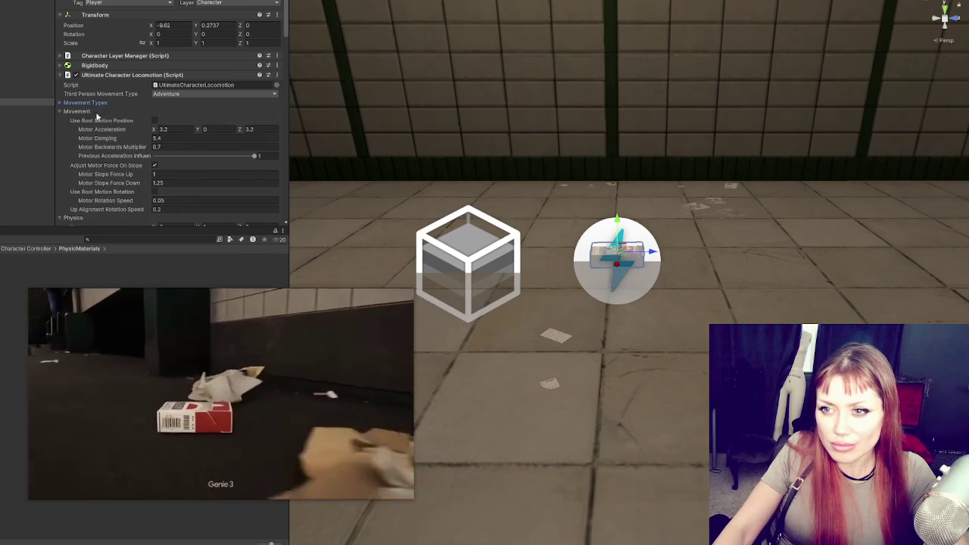
click(155, 120)
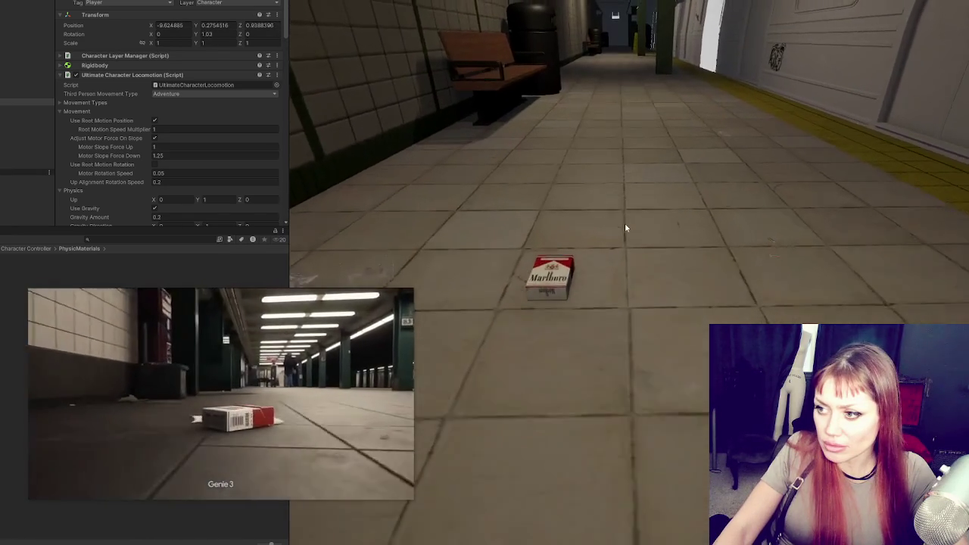
Step: Walk the pack forward along the platform with W, then exit Play mode
key(w)
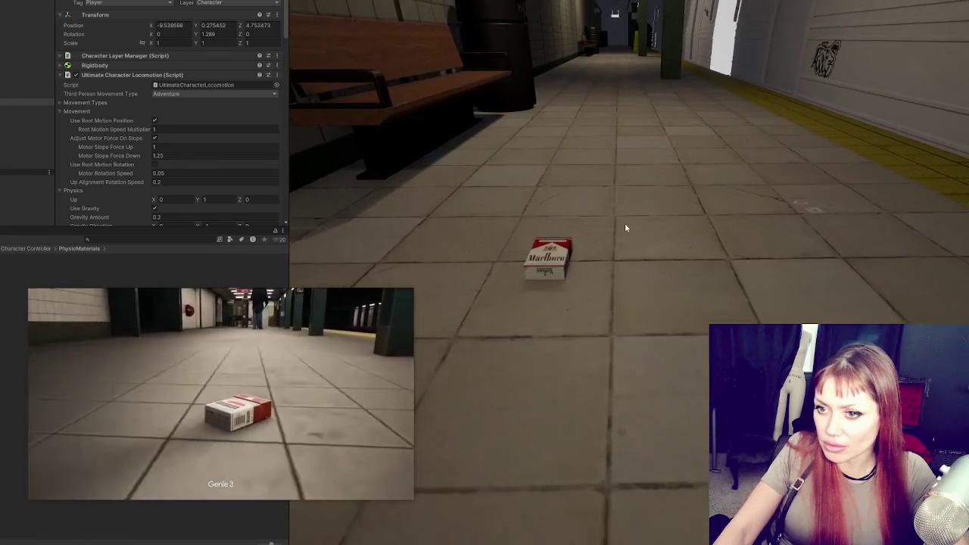
key(w)
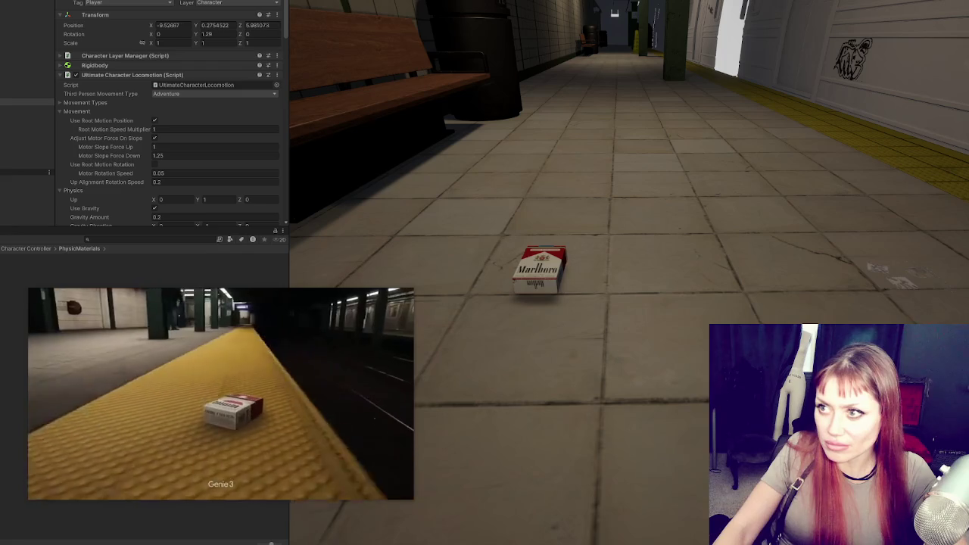
key(ctrl+p)
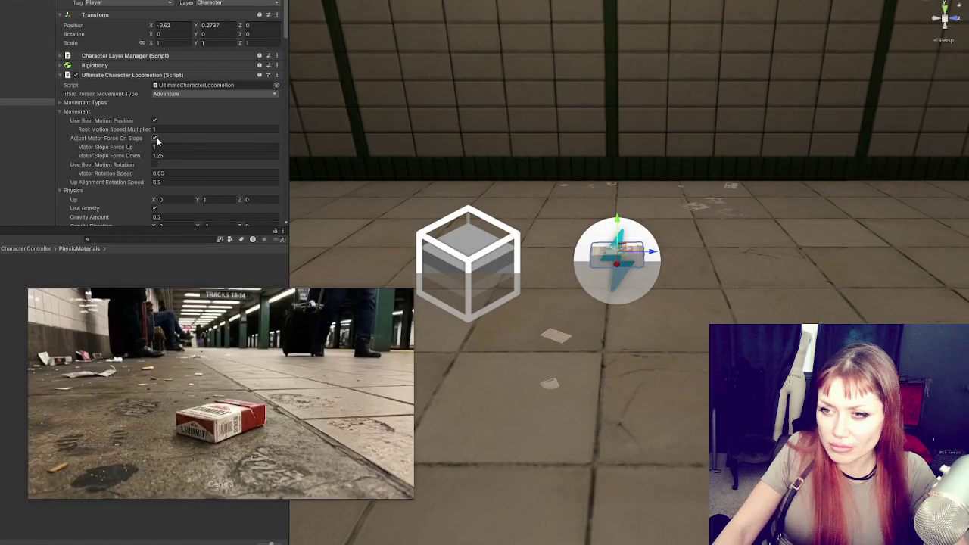
Step: Turn on Use Root Motion Rotation and collapse the Player's locomotion settings
click(155, 165)
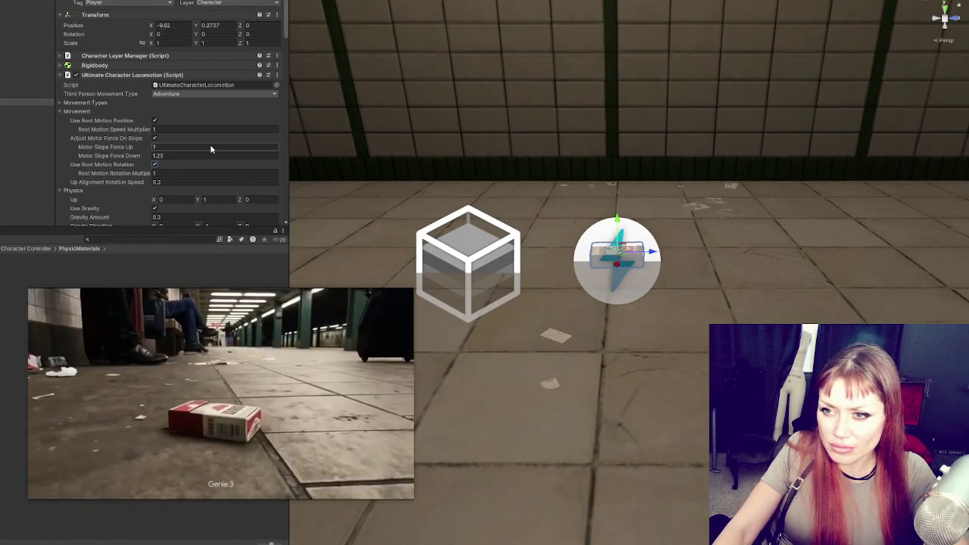
scroll(212, 147, down, 5)
scroll(212, 148, down, 5)
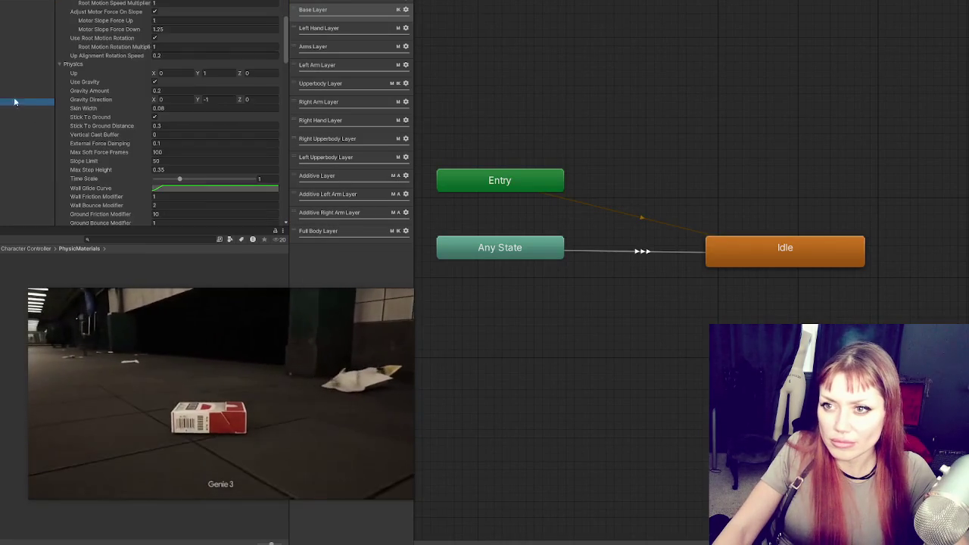
click(143, 76)
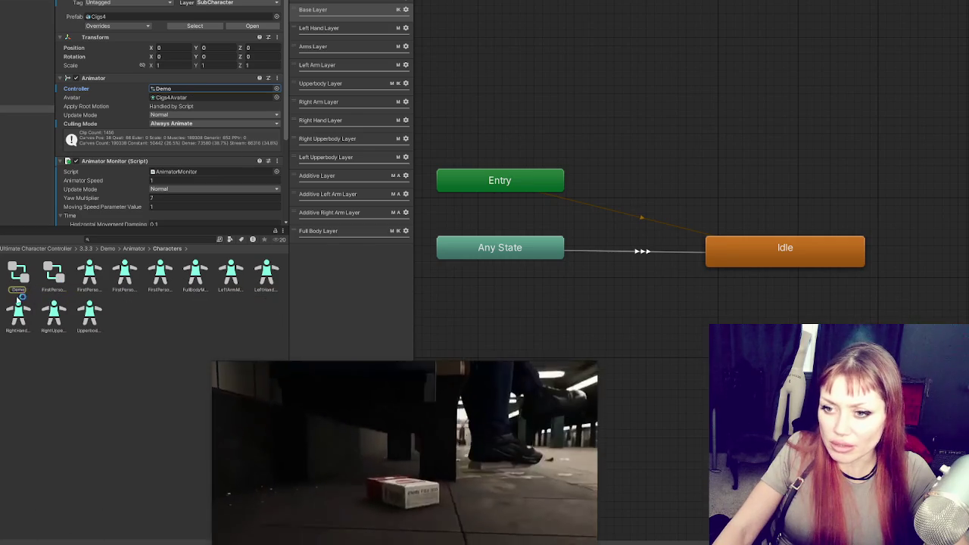
Step: Assign the Demo 1 controller to the Cigs4 Animator and open its Movement sub-state machine
click(51, 279)
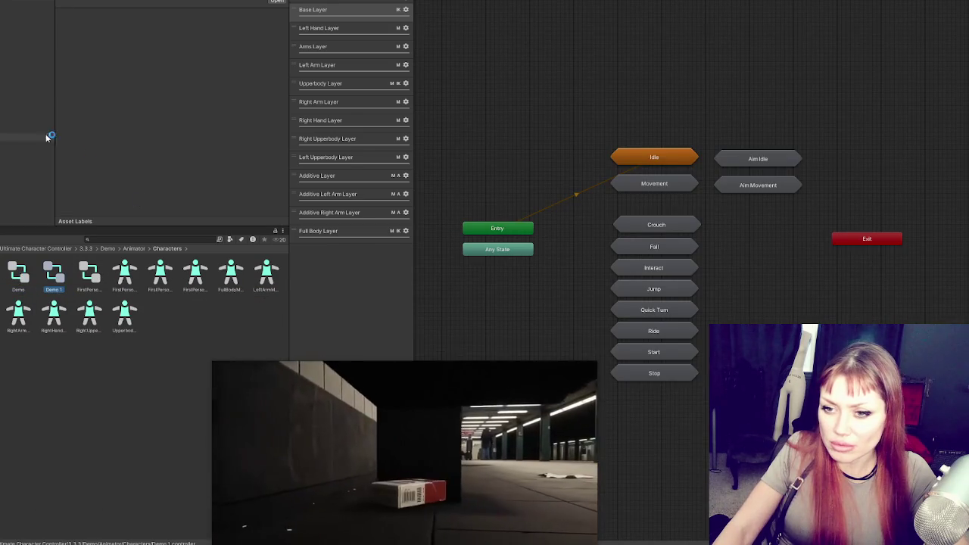
click(27, 109)
drag(54, 277, 199, 95)
click(53, 276)
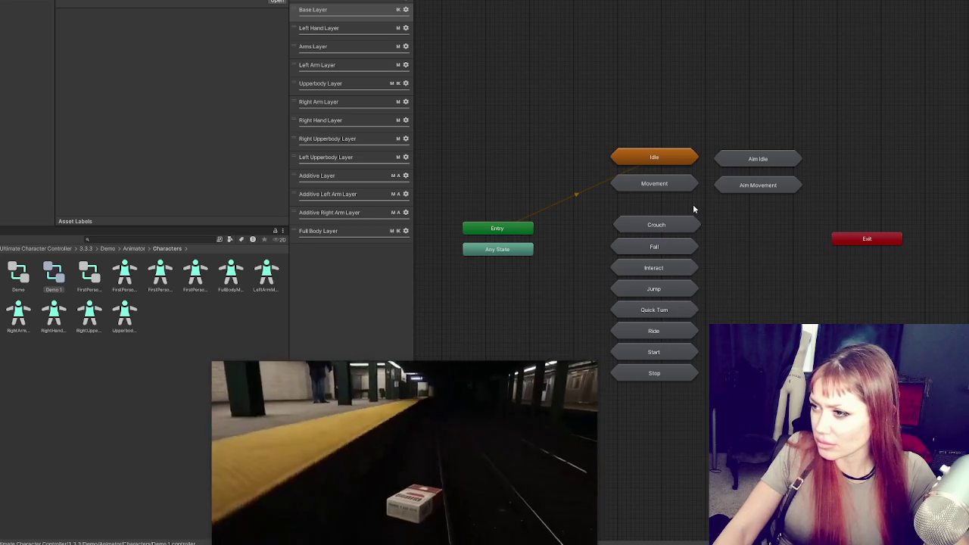
double_click(679, 184)
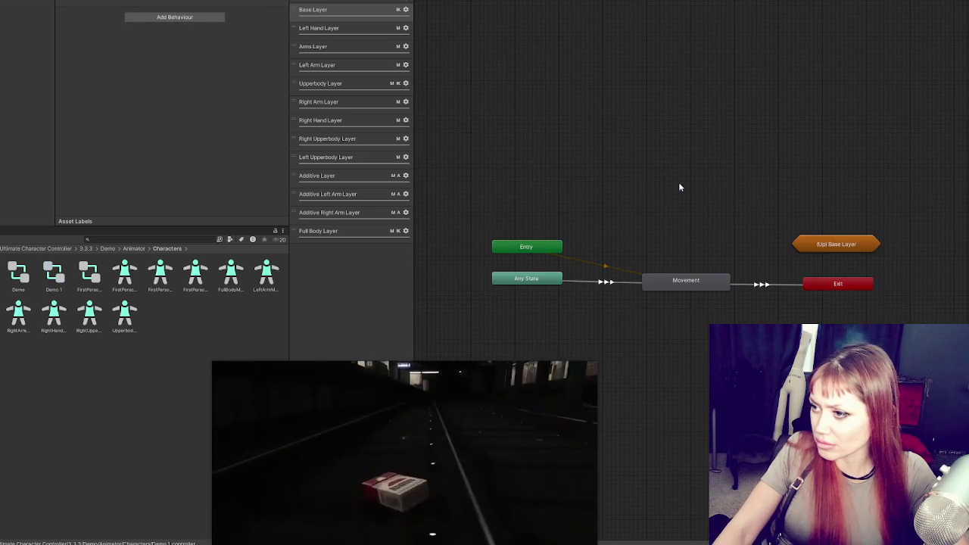
Step: Delete the WalkFwd motion from the Movement blend tree, then reselect the Cigs4 object
click(600, 284)
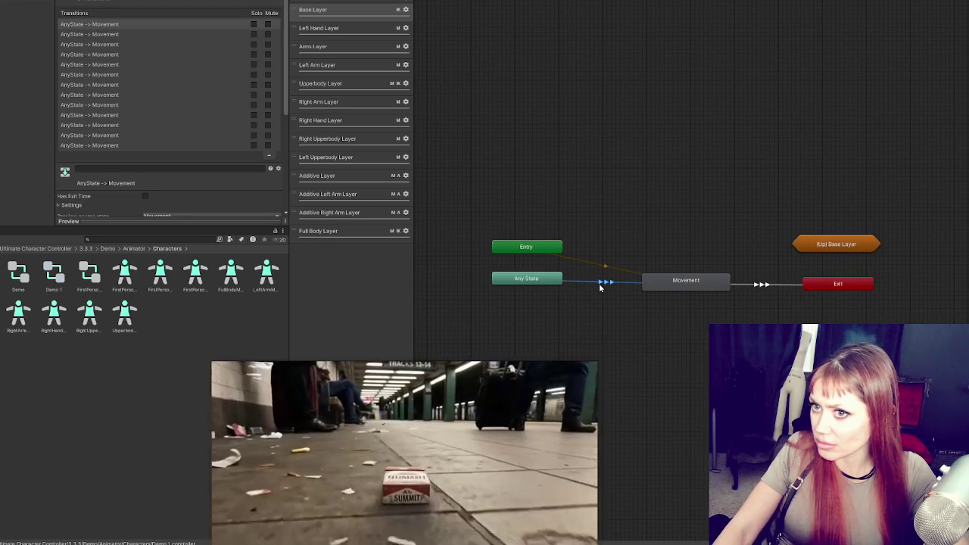
click(658, 283)
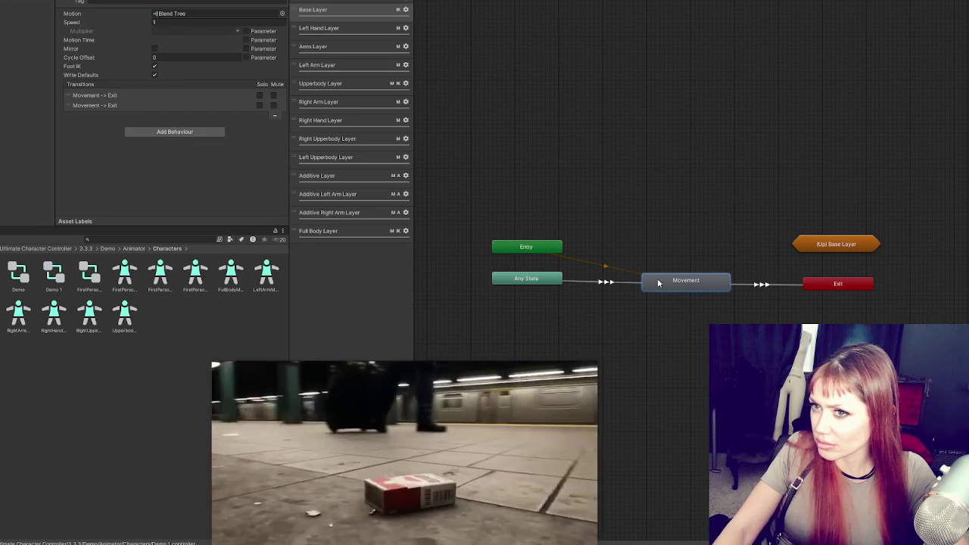
double_click(658, 283)
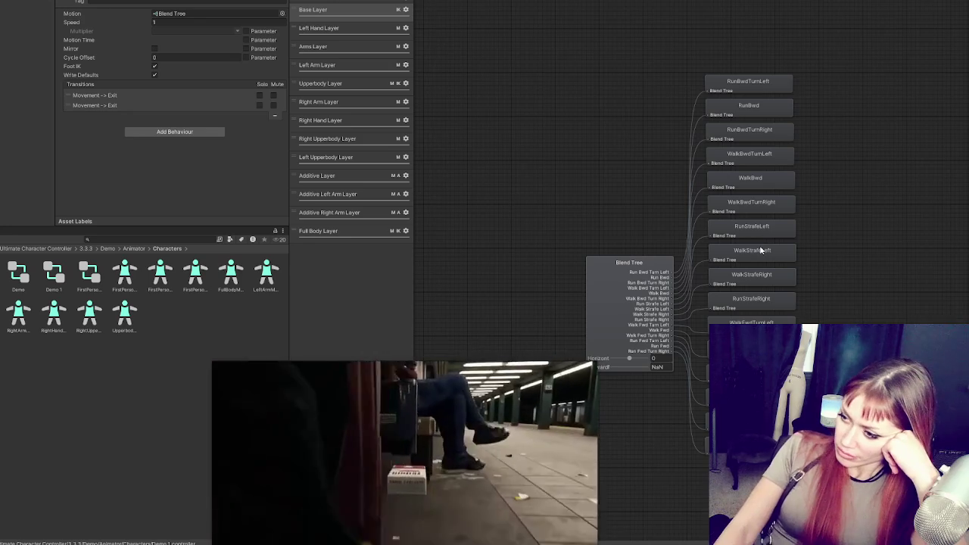
click(751, 346)
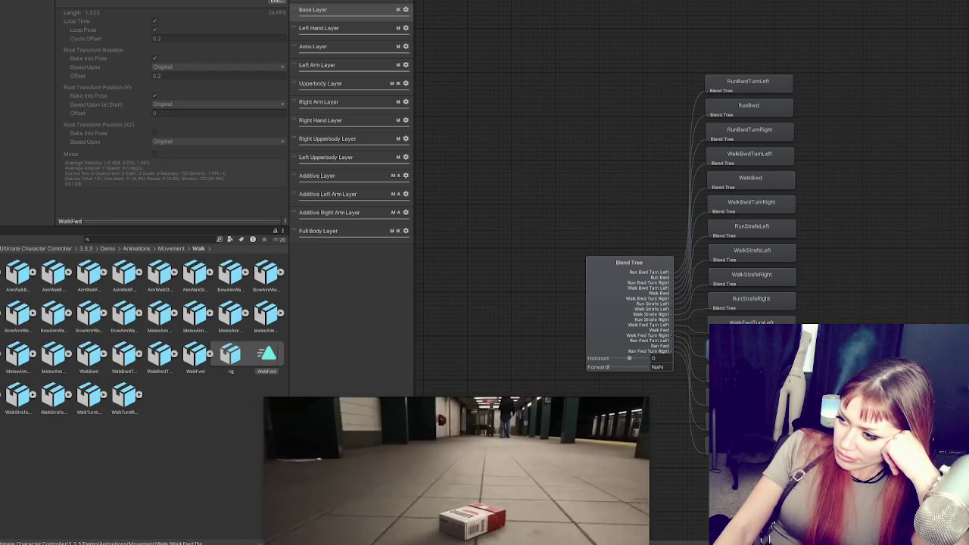
key(Delete)
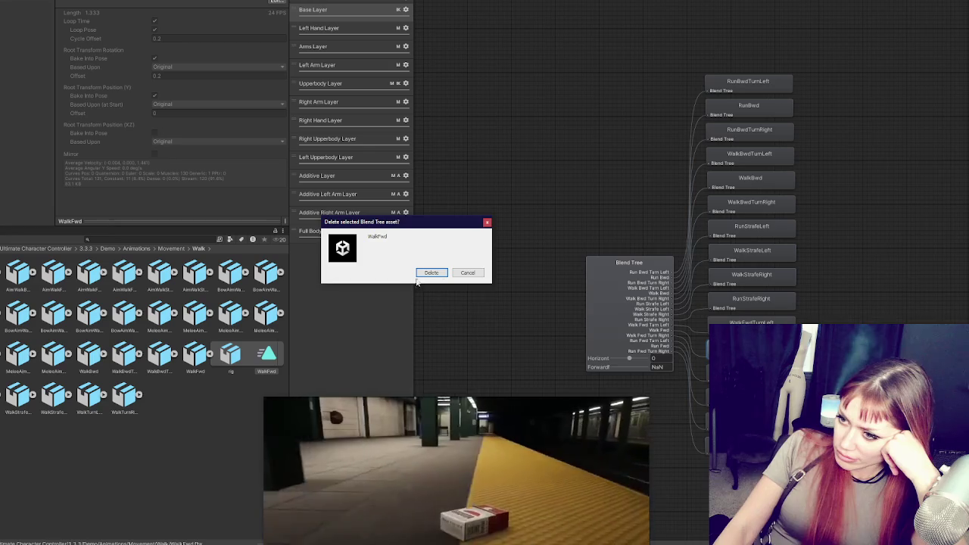
click(426, 273)
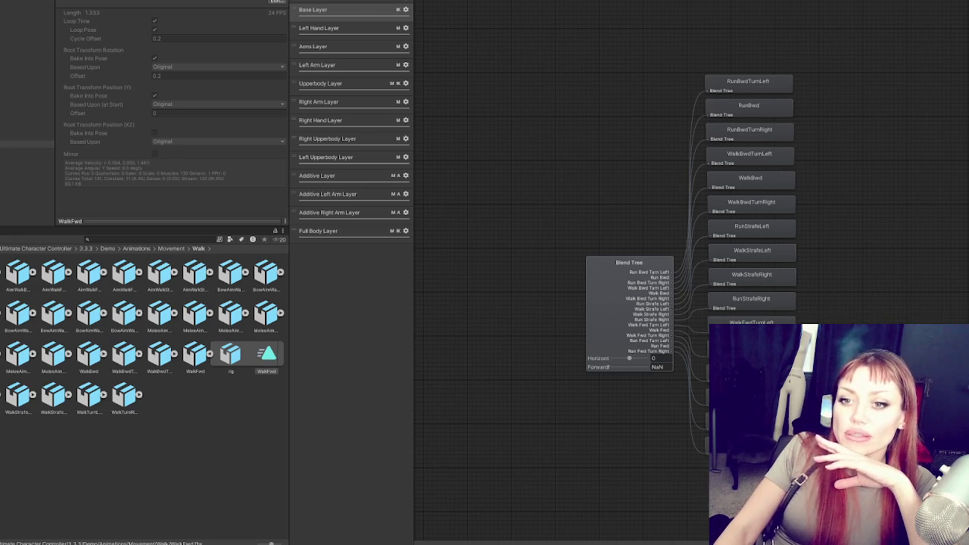
click(7, 140)
click(5, 108)
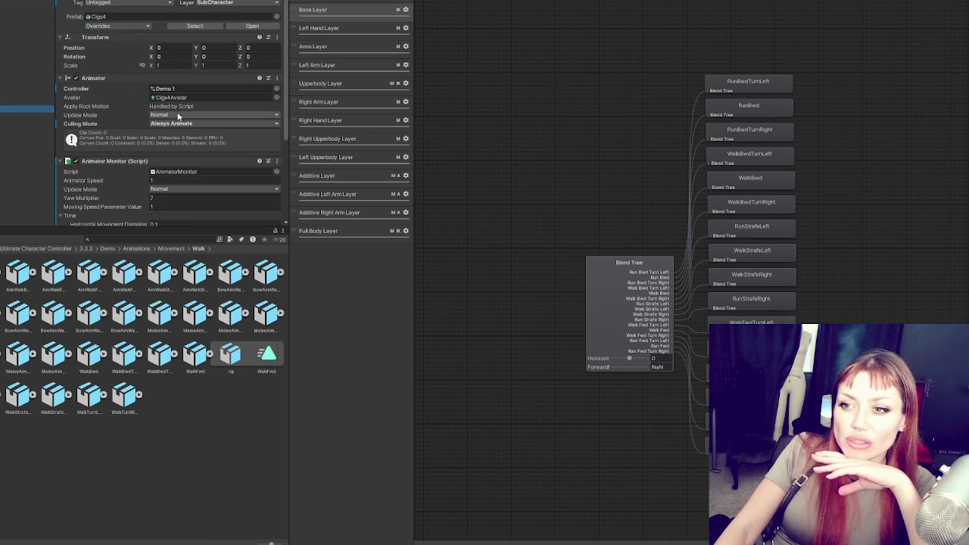
Step: Inspect Cigs4, its Cig Box mesh child and the Player object in the Hierarchy
click(4, 101)
click(5, 109)
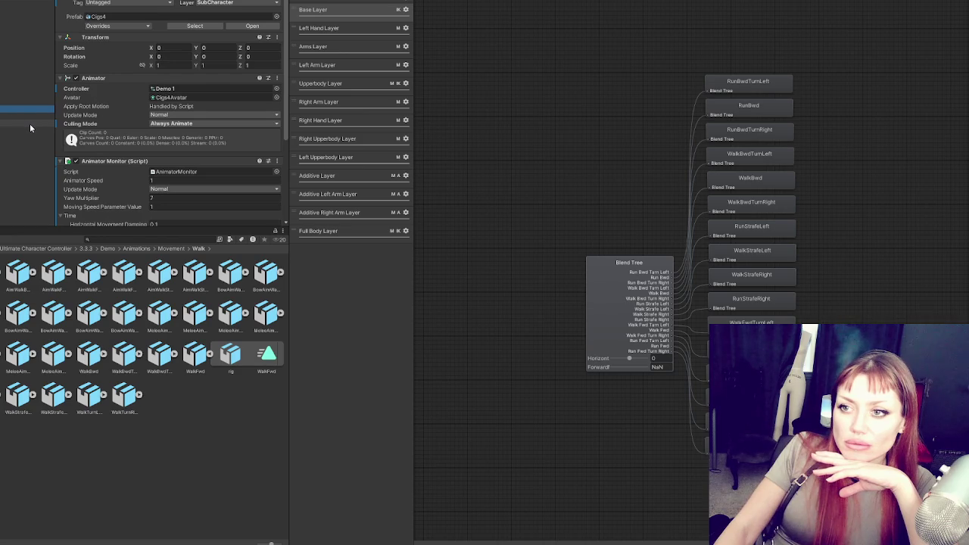
scroll(122, 90, down, 5)
click(23, 116)
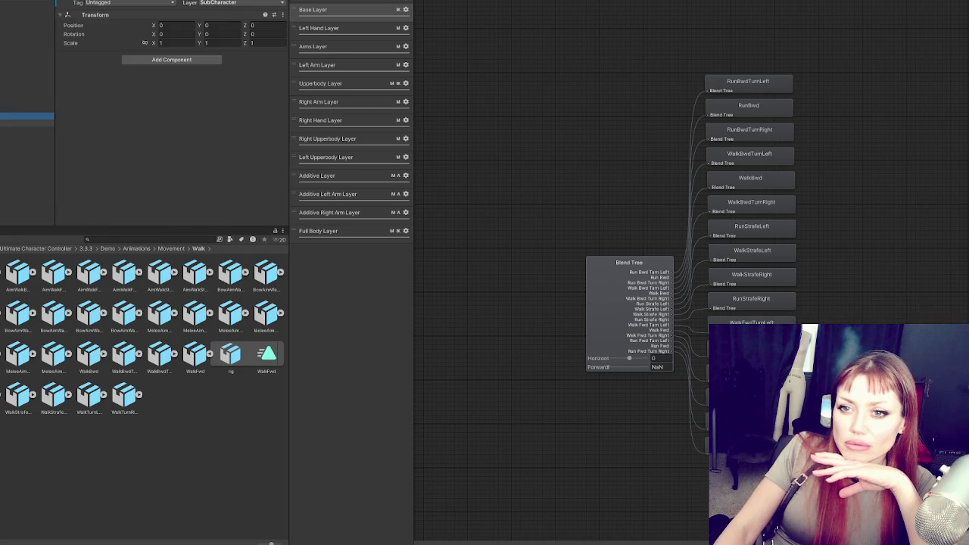
click(23, 123)
click(23, 17)
click(23, 4)
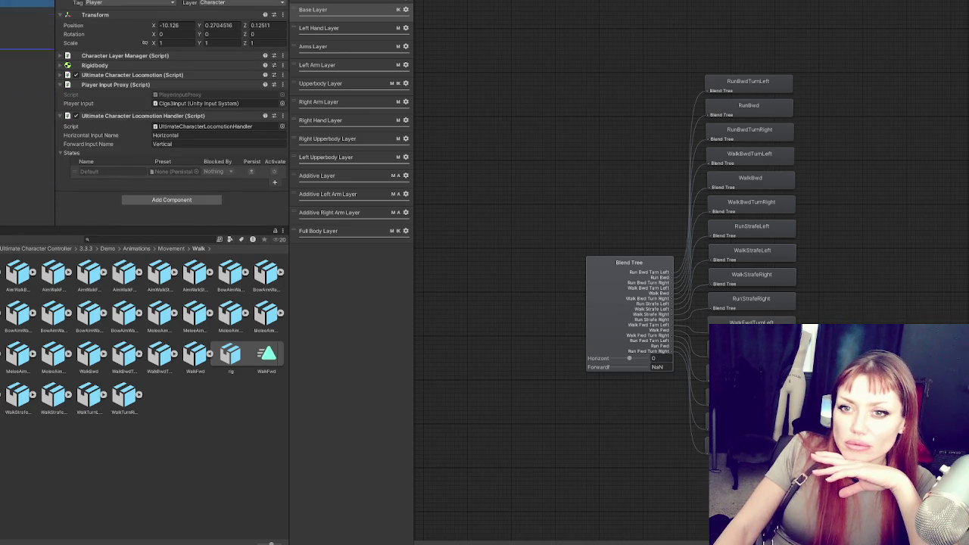
Step: Set the MainCamera's Auto Anchor Bone from RightFoot to Hips and enter play mode
click(23, 95)
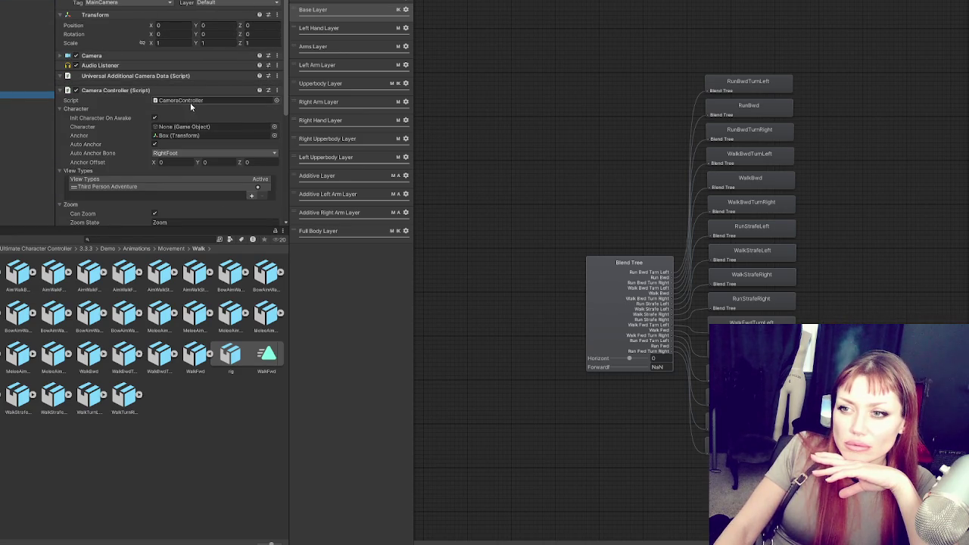
click(187, 154)
click(190, 21)
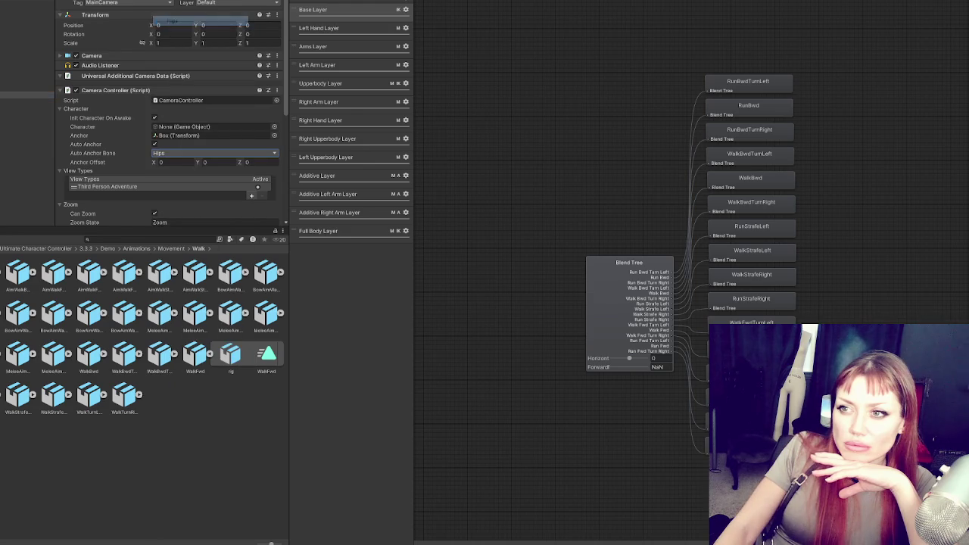
click(471, 6)
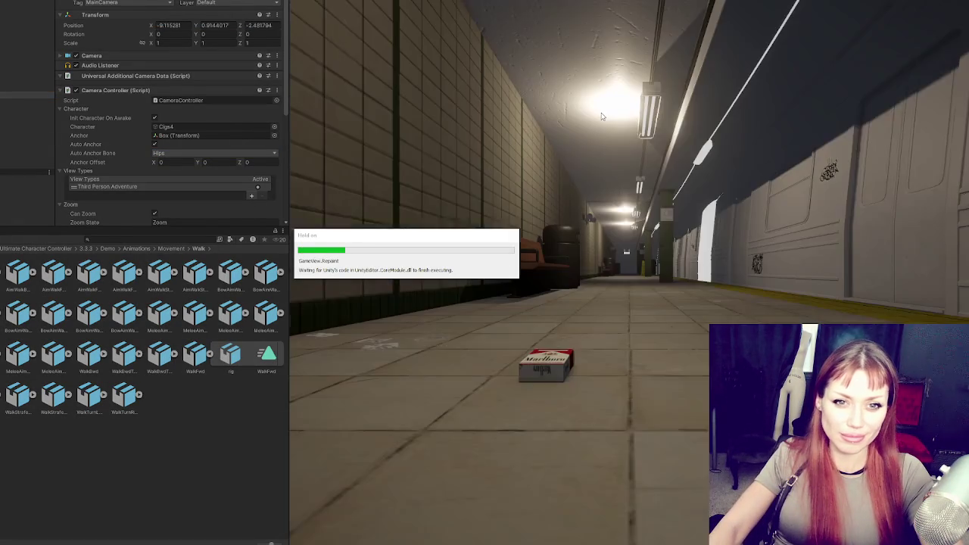
Step: Walk the pack character forward down the platform with W, jumping once with Space
key(w)
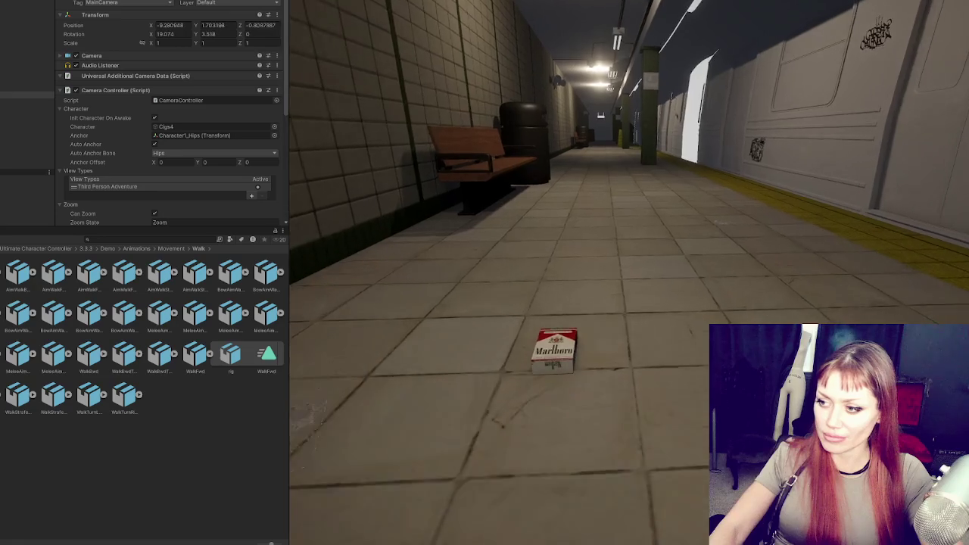
key(w)
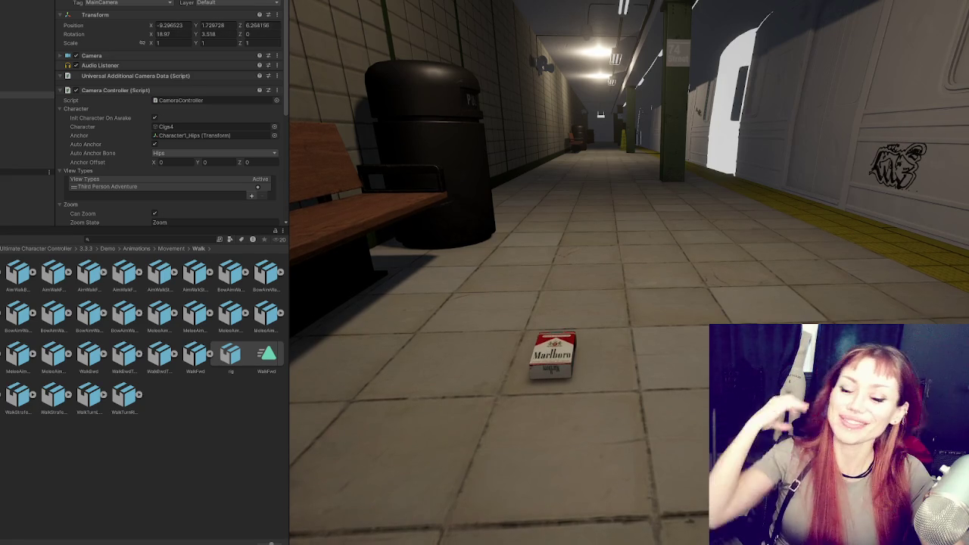
key(space)
key(w)
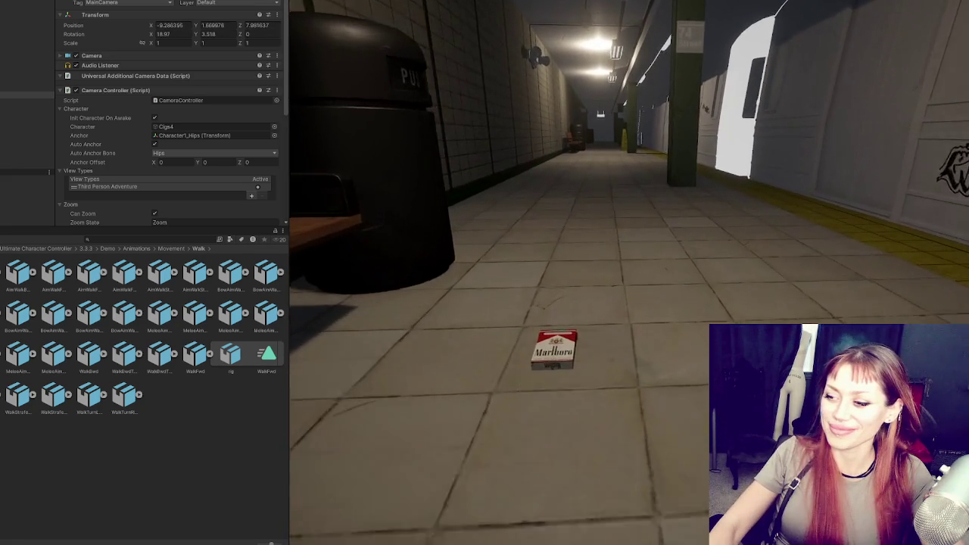
key(w)
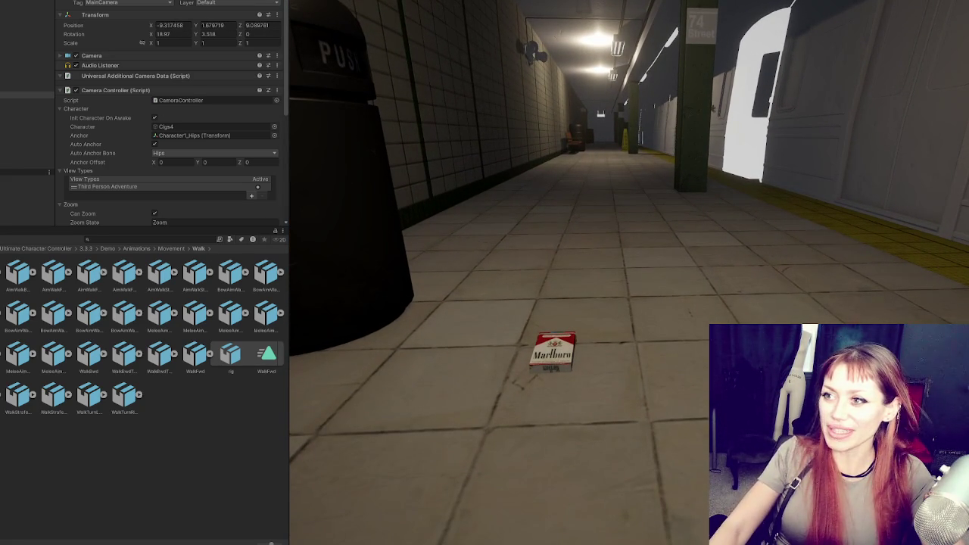
Step: Stop play mode and open Cigs4's animator controller graph
key(ctrl+p)
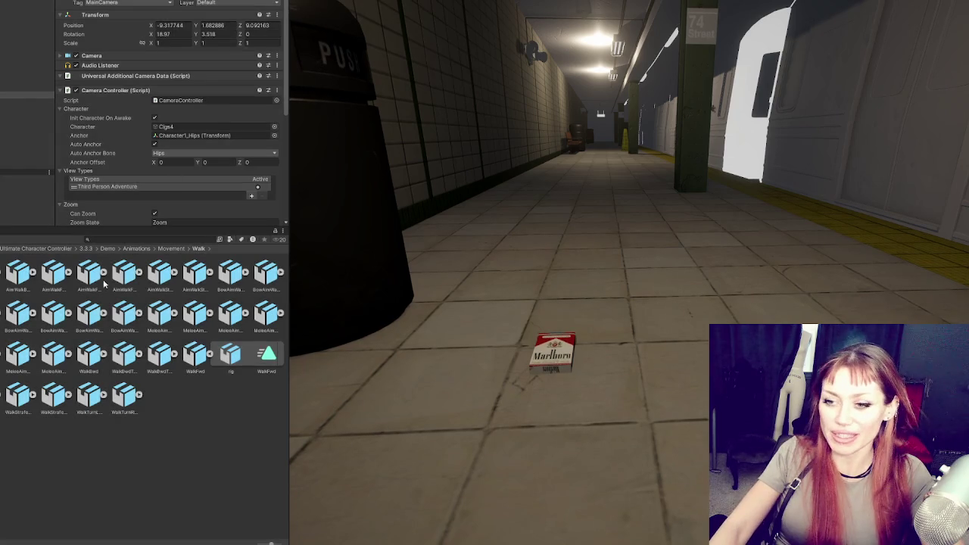
click(27, 108)
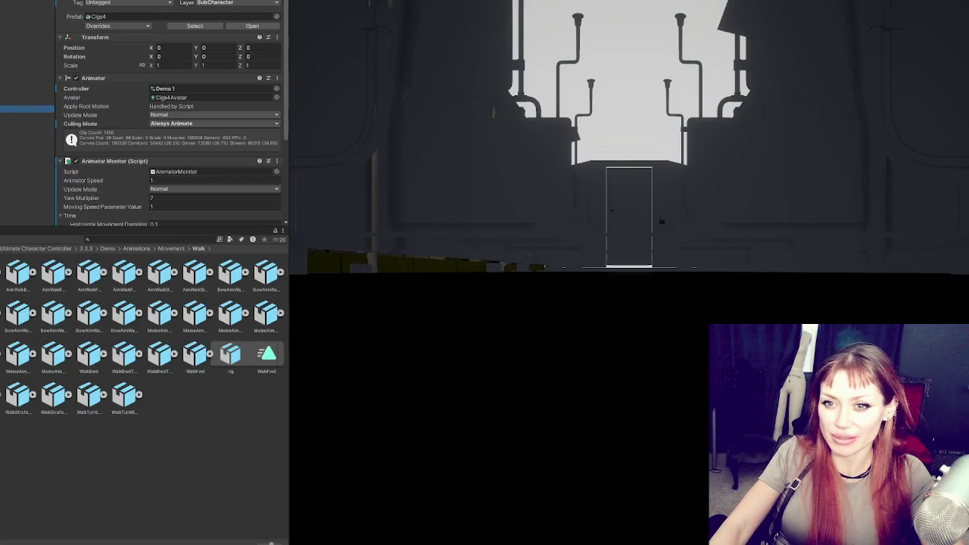
double_click(164, 88)
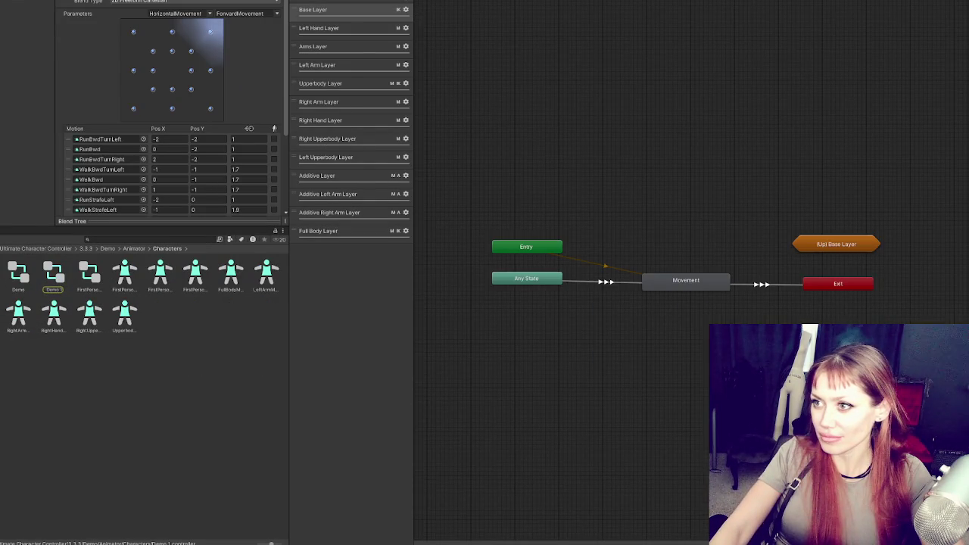
Step: Return to the Base Layer graph and open the Movement sub-state machine
double_click(836, 244)
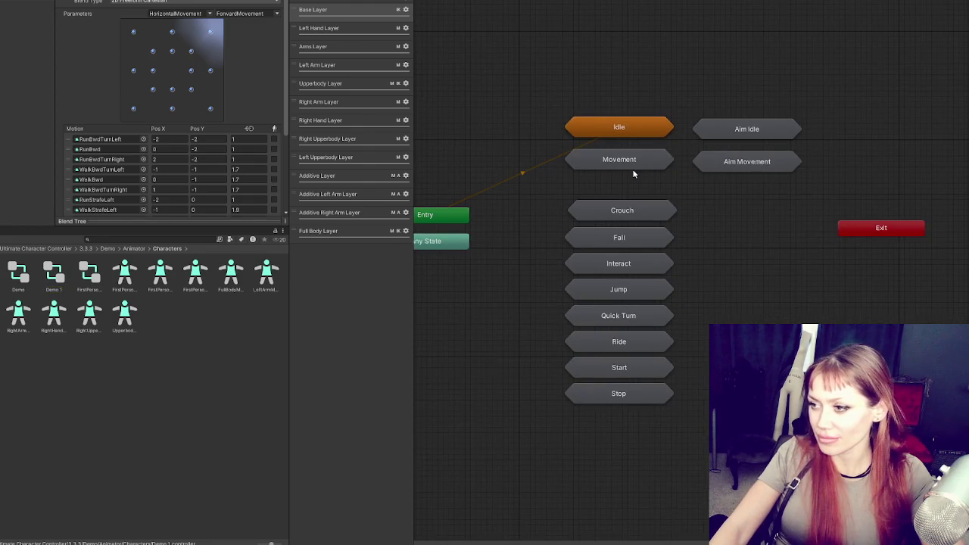
click(639, 166)
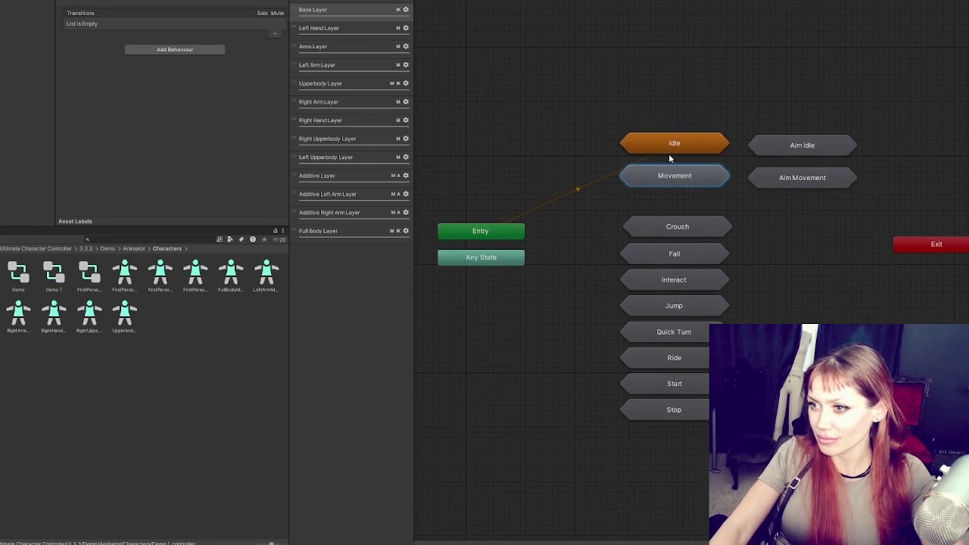
double_click(666, 177)
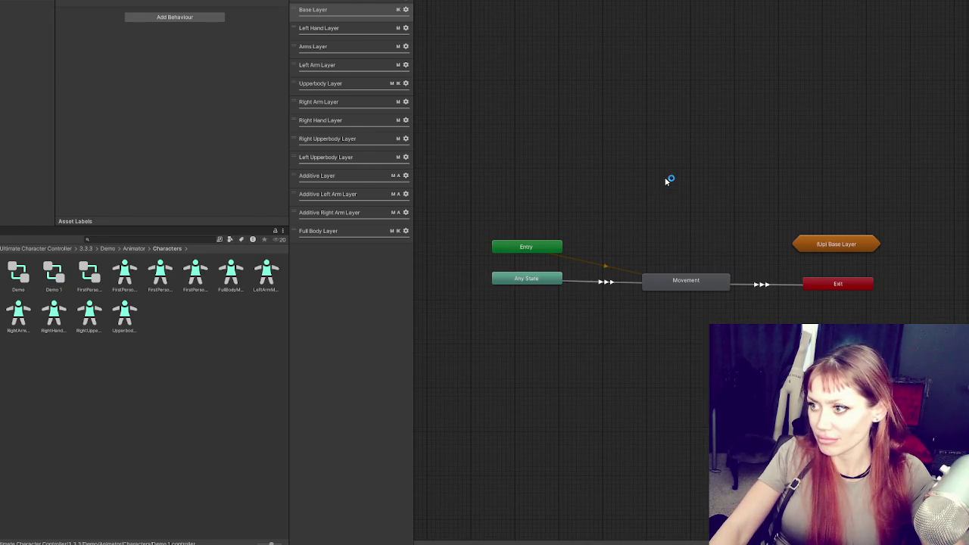
Step: Select the Any State to Movement transition and enlarge the Inspector to show all its conditions
click(544, 280)
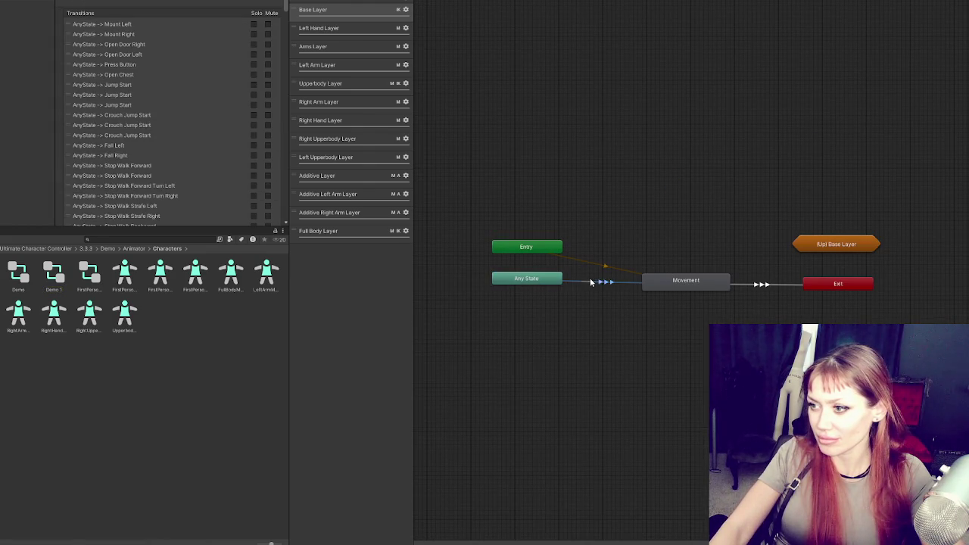
click(692, 287)
click(633, 284)
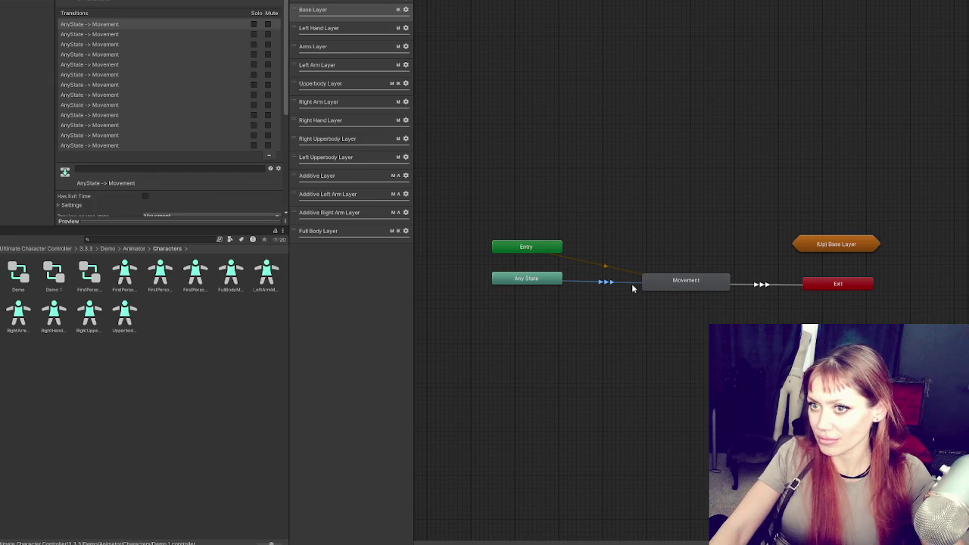
scroll(153, 146, down, 5)
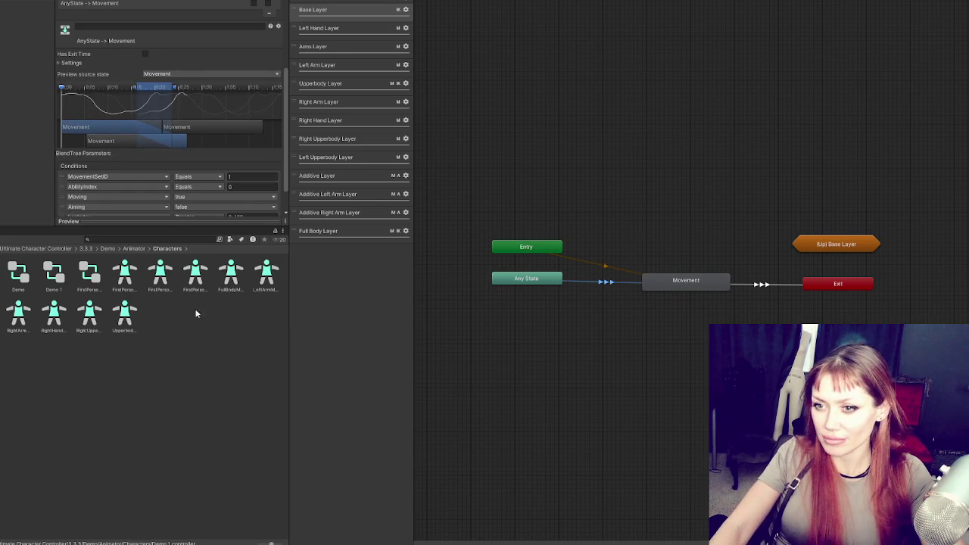
drag(202, 230, 208, 439)
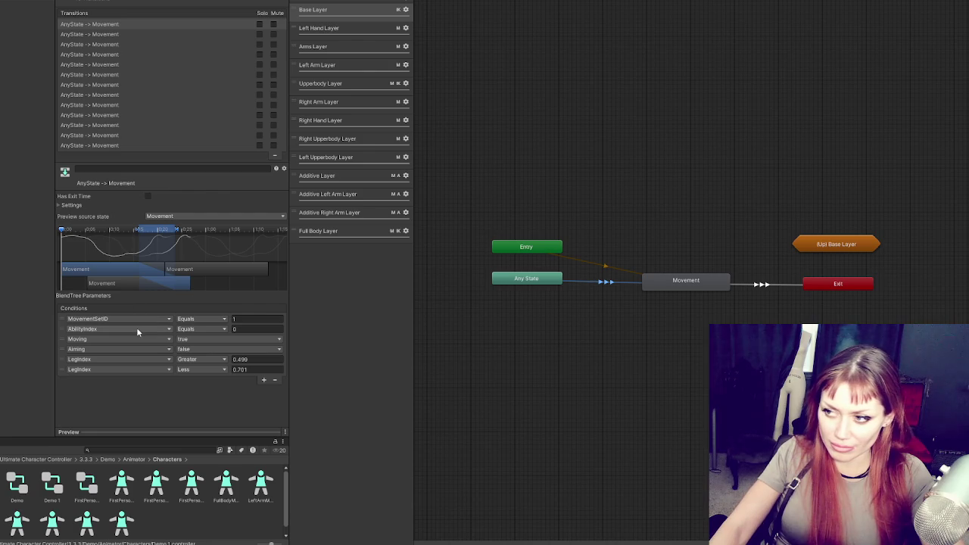
double_click(674, 281)
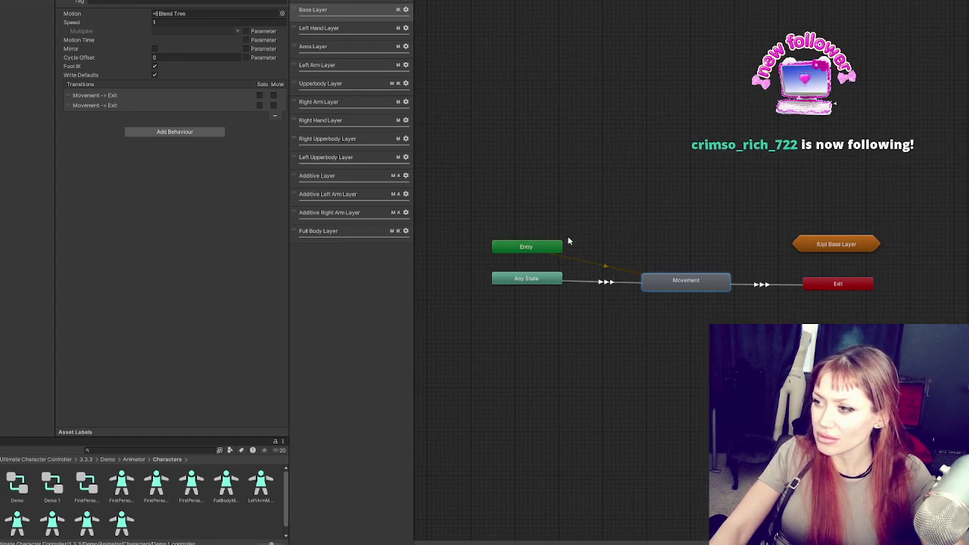
Step: Delete the Movement, aim, Crouch, Fall and Interact states from the Base Layer
click(449, 21)
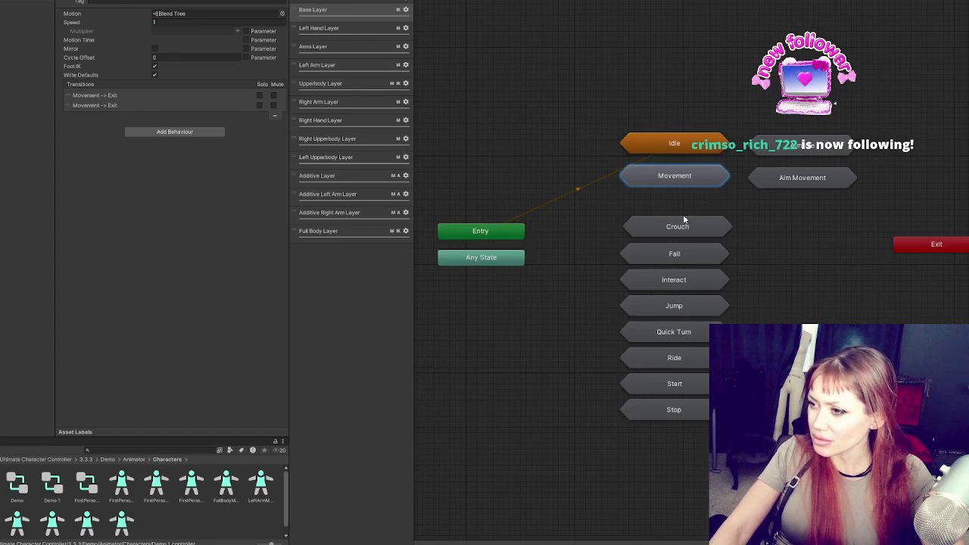
click(684, 190)
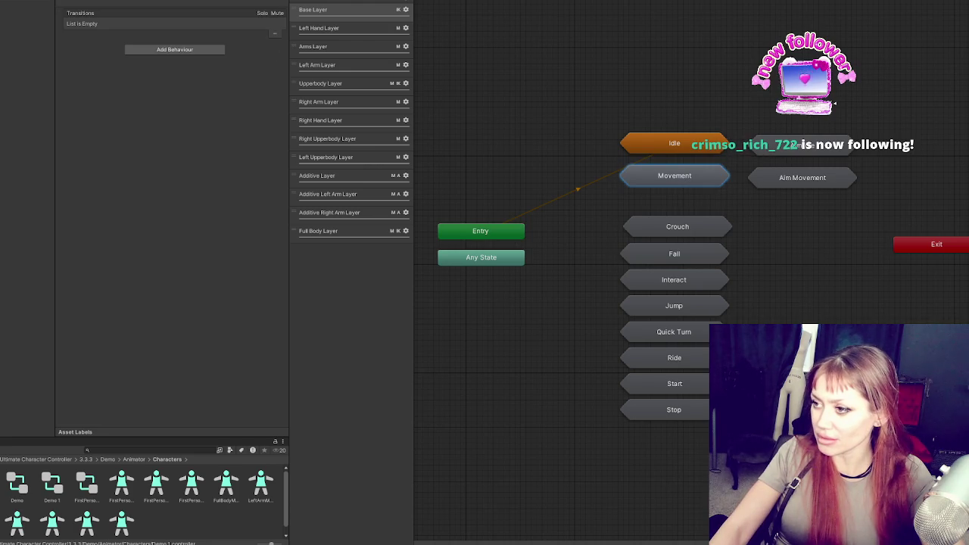
drag(757, 125, 704, 227)
mouse_move(696, 271)
mouse_down()
mouse_move(688, 253)
mouse_move(741, 183)
mouse_move(788, 158)
mouse_up()
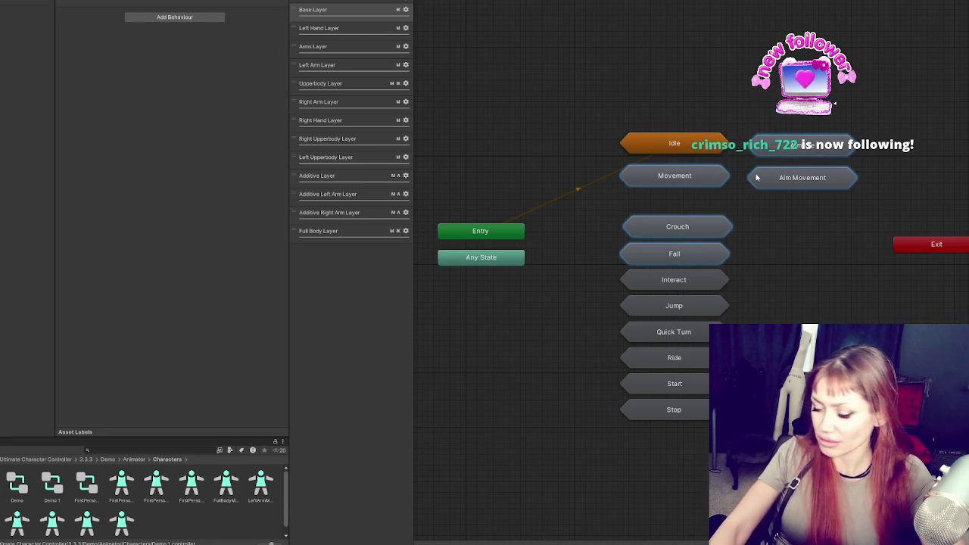
key(Delete)
click(686, 338)
drag(687, 345, 697, 415)
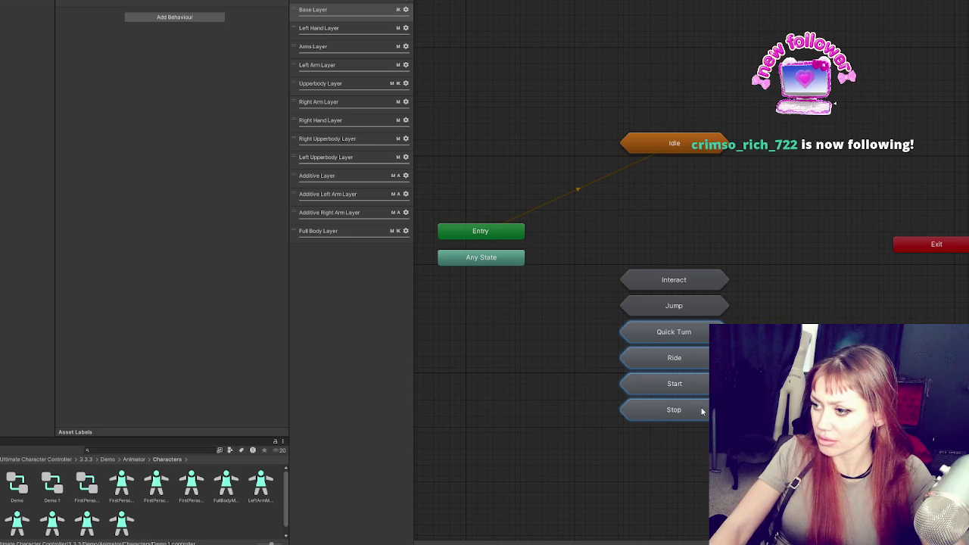
click(696, 283)
key(Delete)
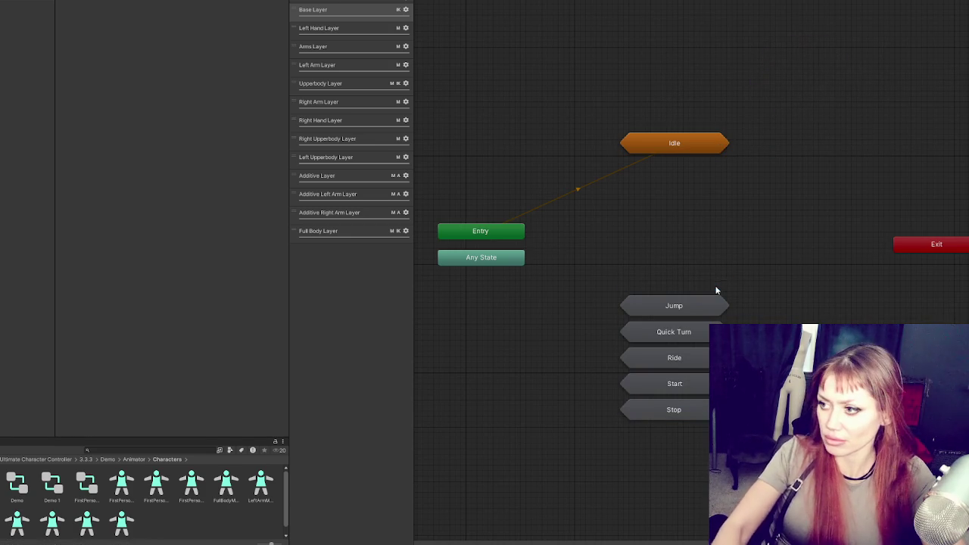
Step: Create an empty New State, link it from Entry as layer default, and delete Idle
click(698, 145)
right_click(703, 173)
mouse_move(737, 177)
click(825, 177)
right_click(499, 226)
click(526, 234)
click(741, 186)
right_click(725, 186)
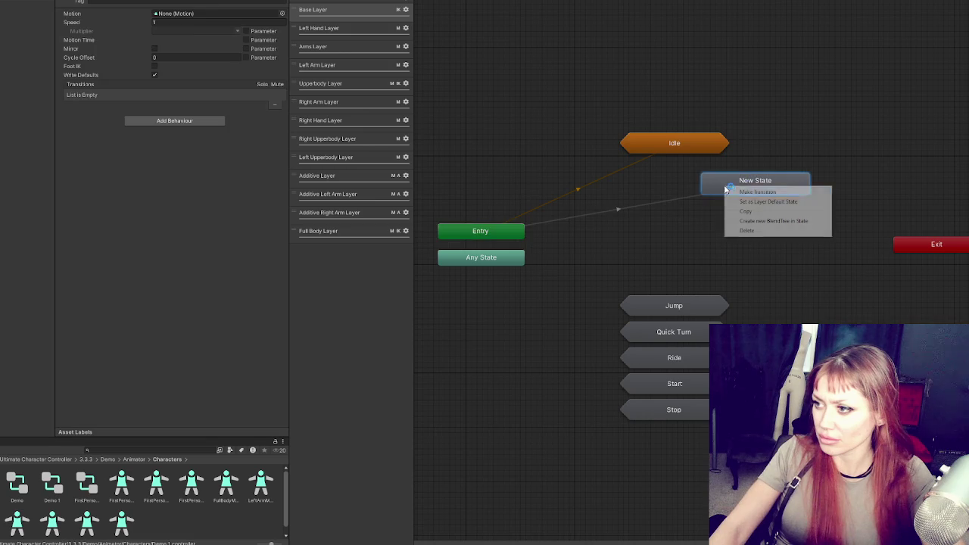
click(767, 201)
click(694, 148)
key(Delete)
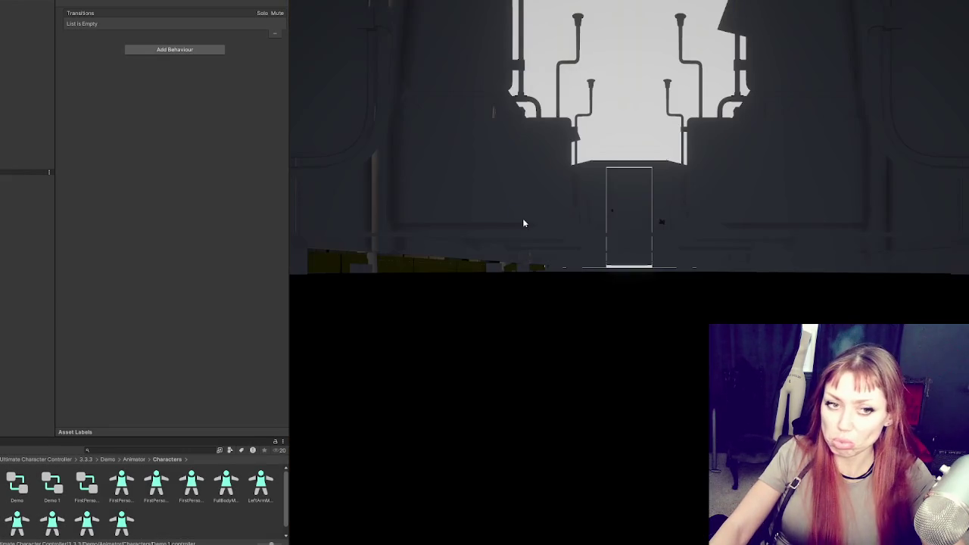
Step: Check Cigs4 and Player in the Hierarchy, then enlarge the Project browser showing the Cigs assets
click(30, 152)
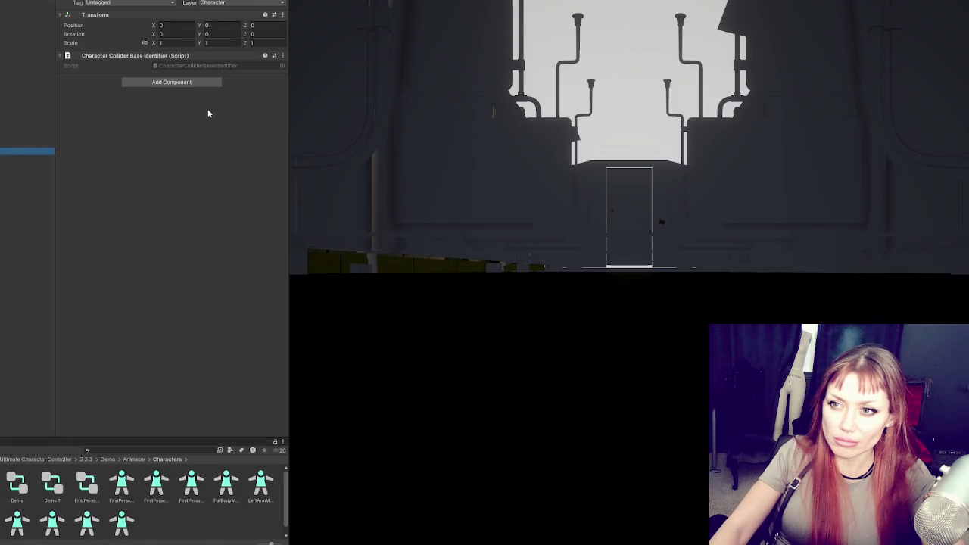
click(4, 112)
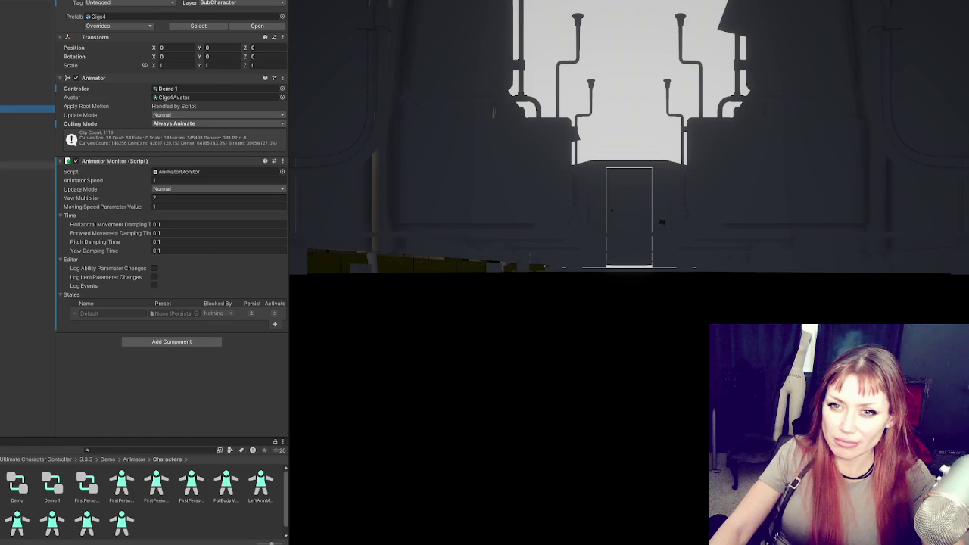
click(3, 101)
click(28, 65)
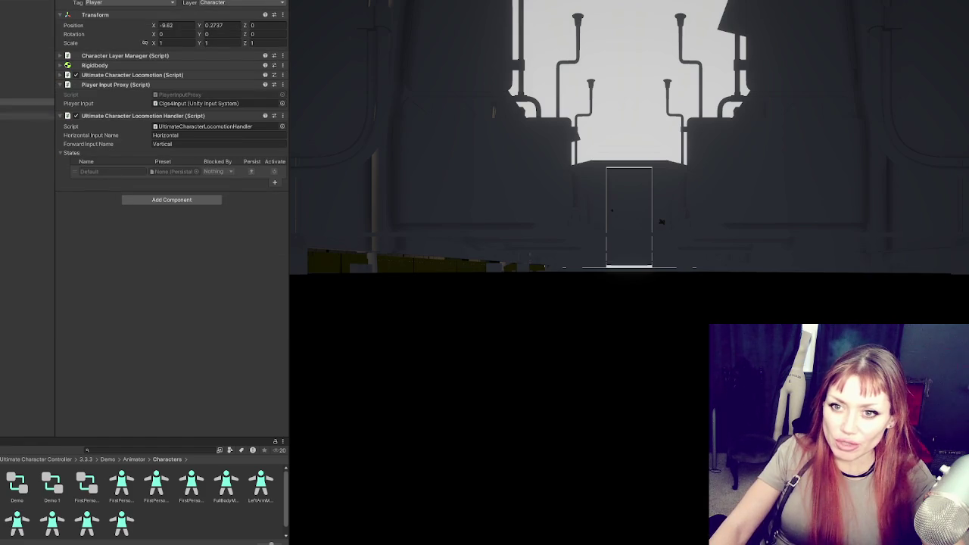
drag(21, 439, 55, 243)
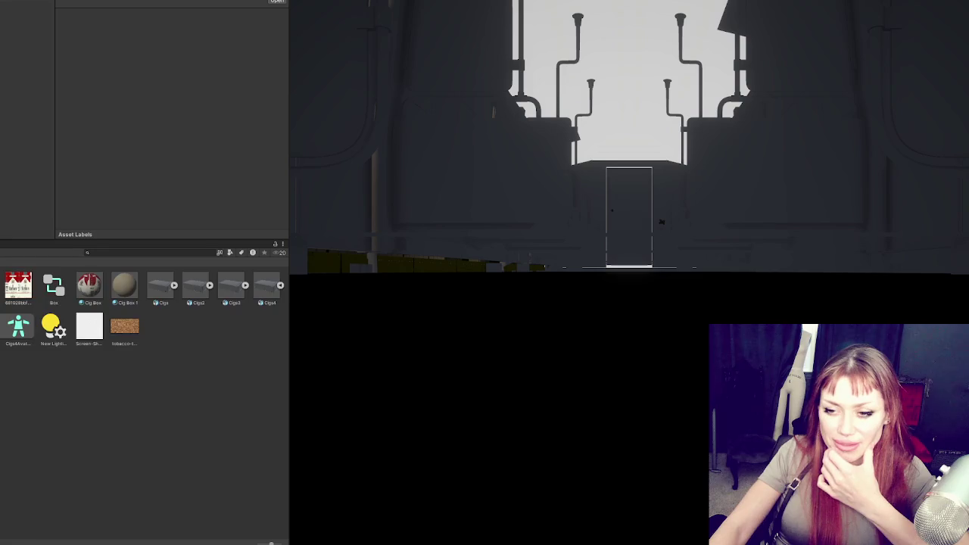
Step: Drag the Cigs4 model into the Hierarchy and assign the Box controller to its Animator
click(265, 287)
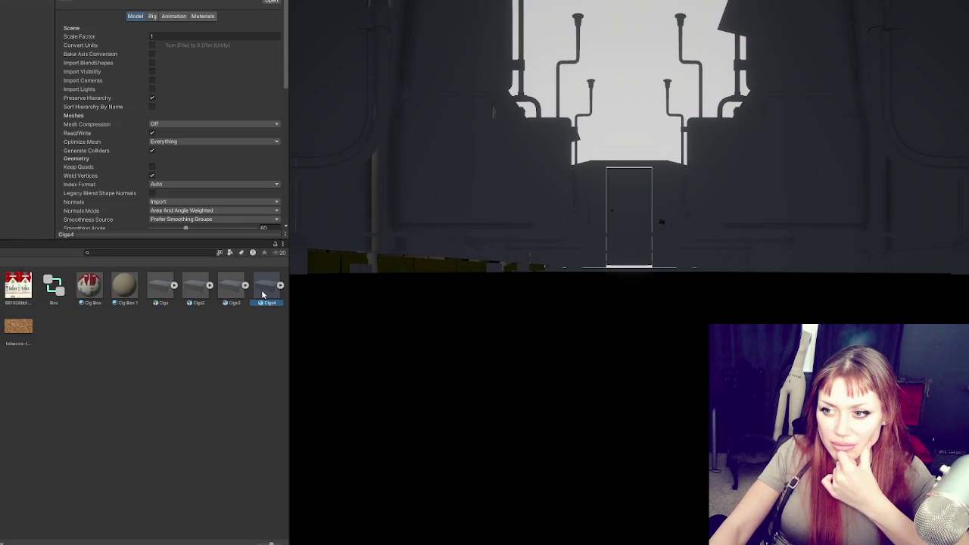
drag(137, 261, 27, 180)
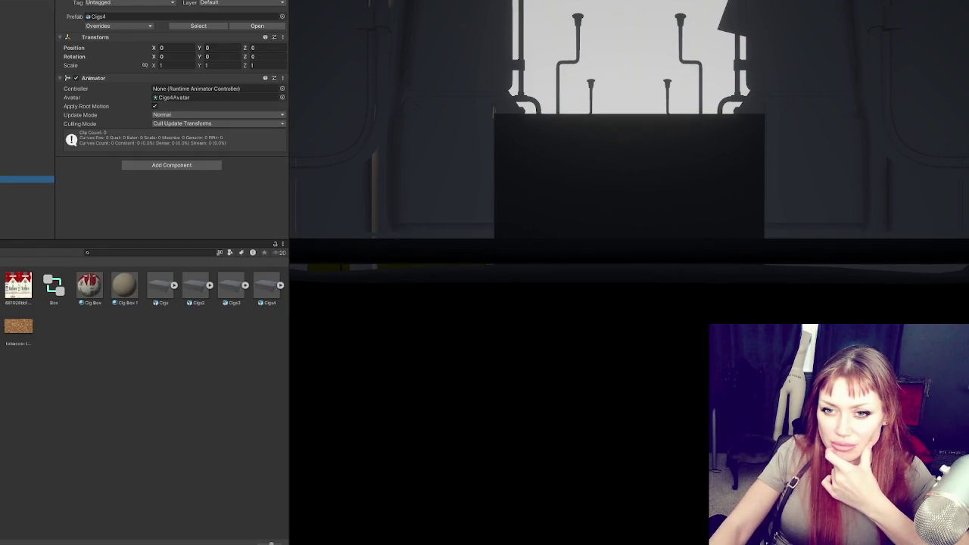
mouse_move(53, 286)
mouse_down()
mouse_move(64, 285)
mouse_move(202, 91)
mouse_up()
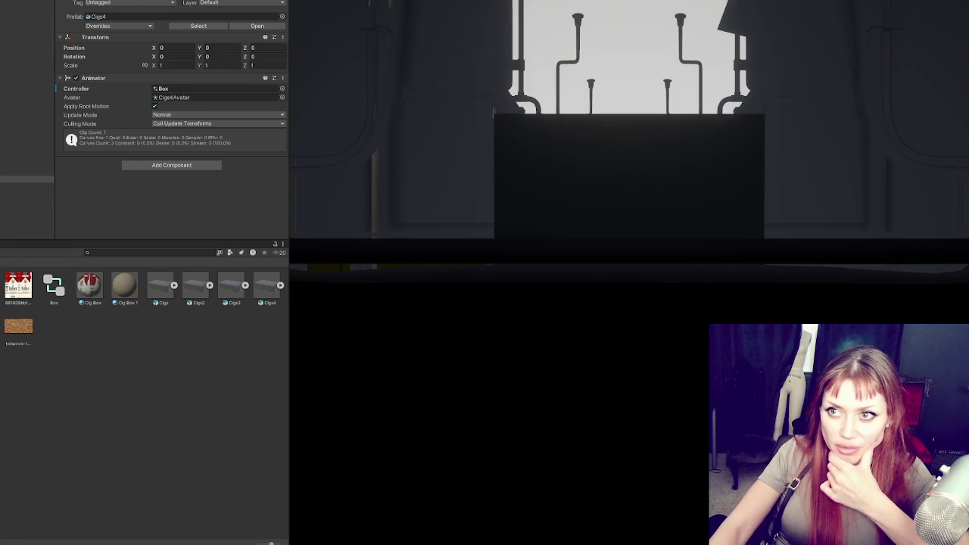
click(24, 0)
click(168, 0)
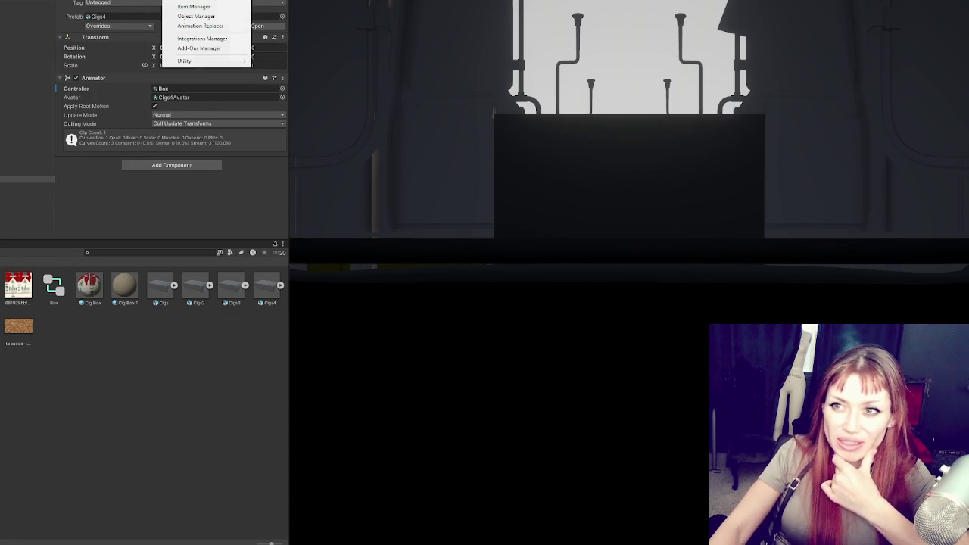
Step: In Character Manager, build Cigs4 as a First perspective character with Items unchecked
click(161, 44)
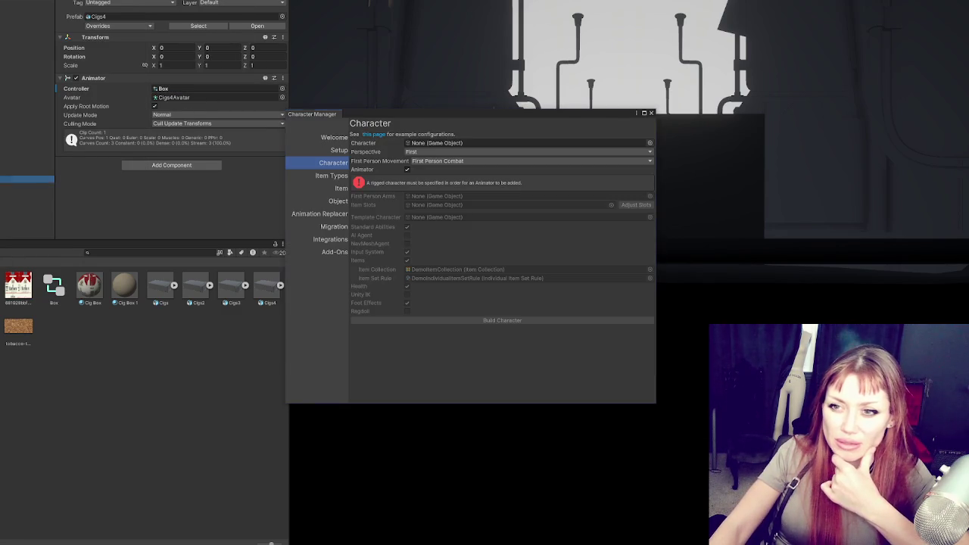
click(426, 151)
click(436, 162)
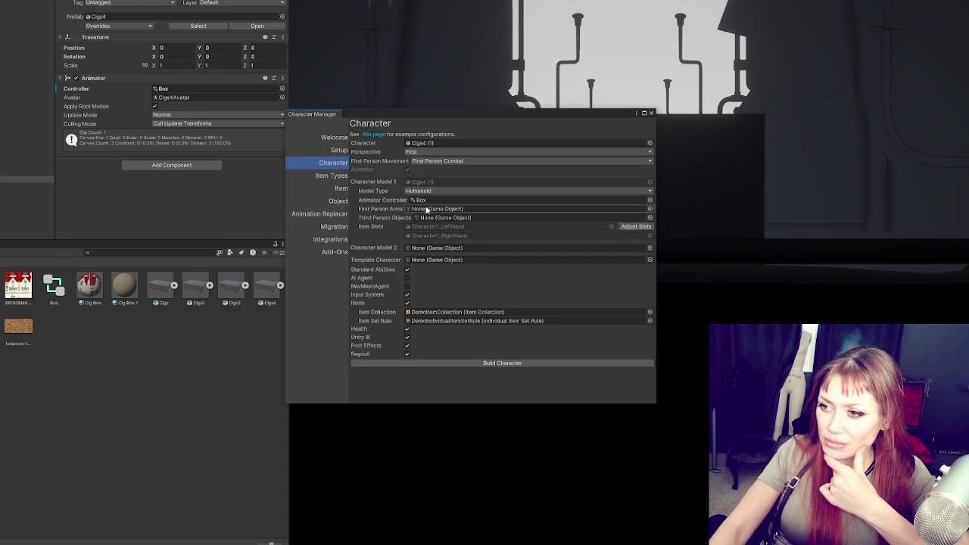
click(407, 302)
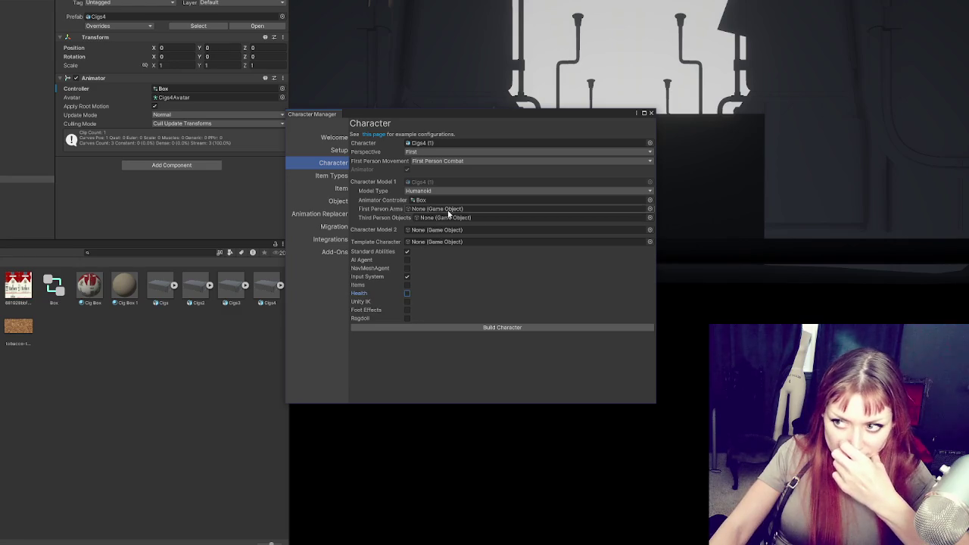
click(489, 329)
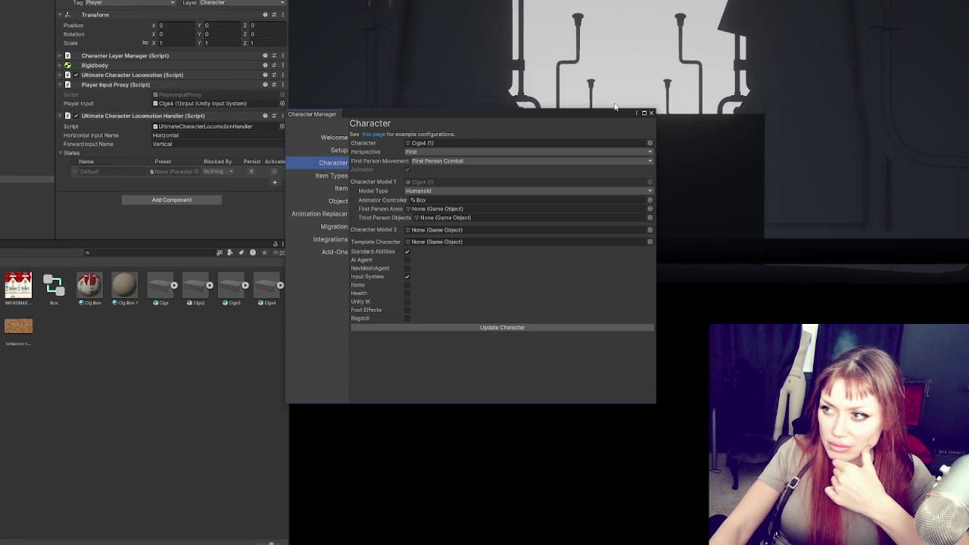
click(334, 138)
click(337, 150)
click(496, 136)
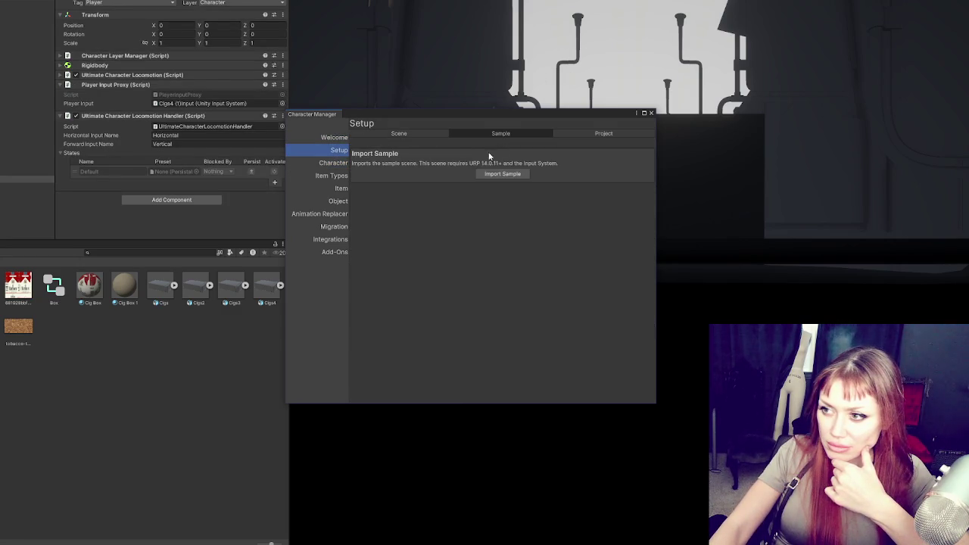
Step: Import the Opsive sample files and set the camera to Third perspective, Third Person Adventure view
click(502, 173)
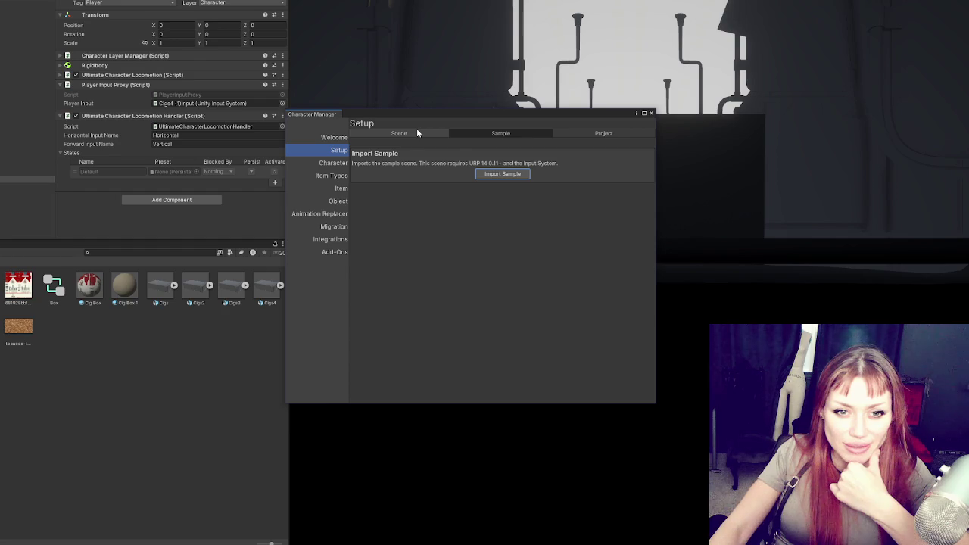
click(416, 132)
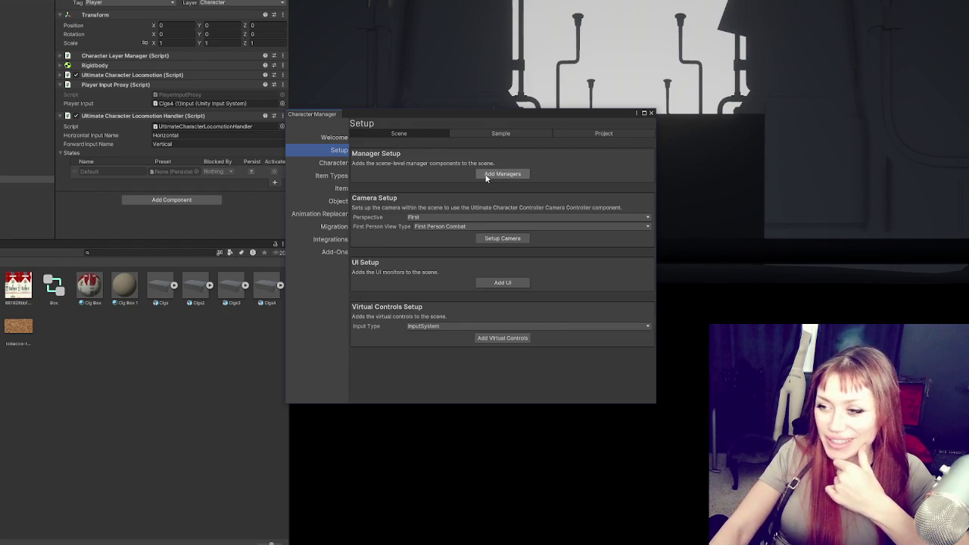
click(454, 218)
click(452, 237)
click(500, 239)
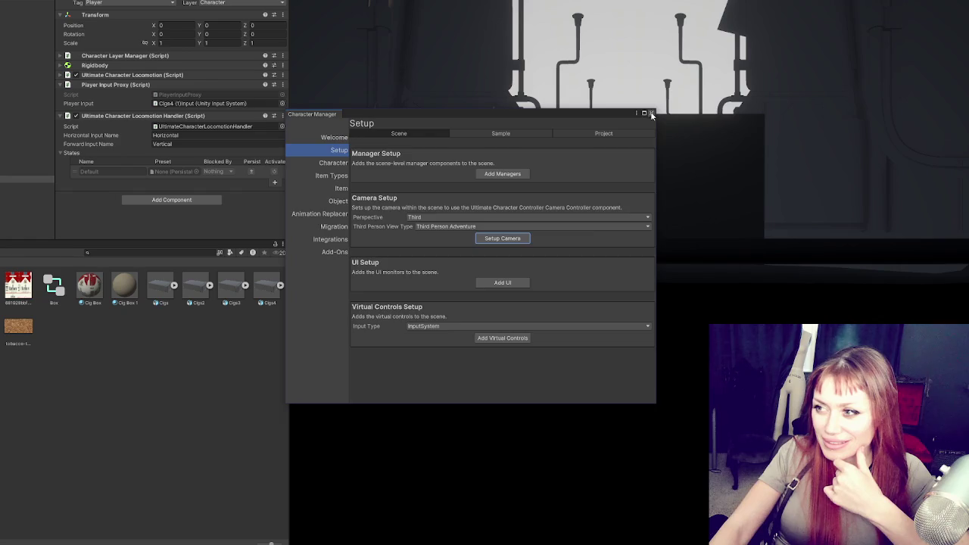
click(652, 114)
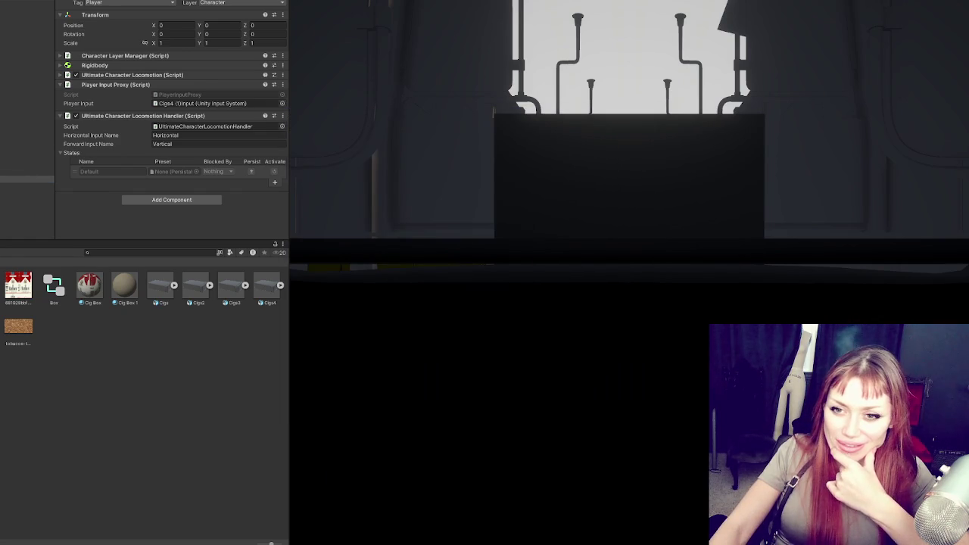
Step: Select and frame the Cigs4 box, then drag it to the corridor centre at X -8.9
click(27, 208)
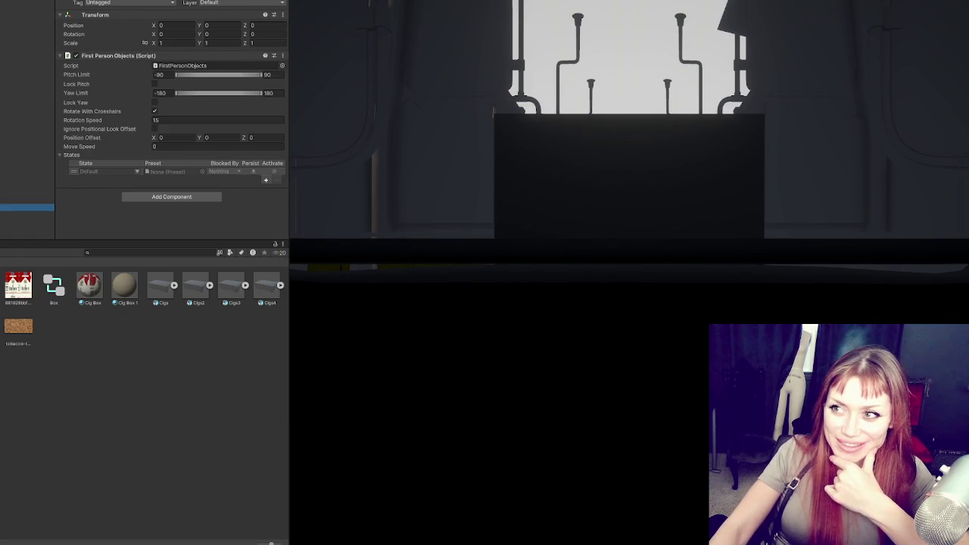
key(Up)
key(Up)
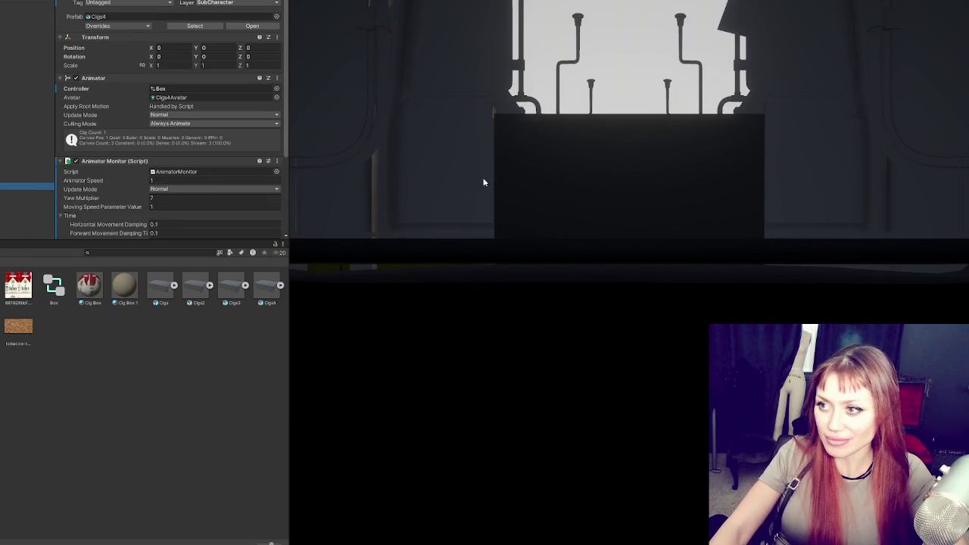
key(f)
scroll(626, 295, down, 5)
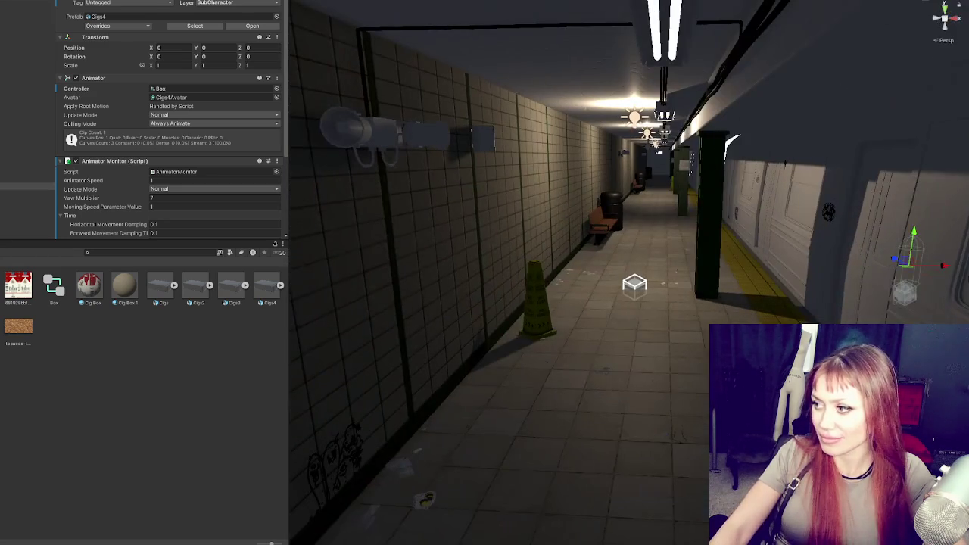
mouse_move(939, 266)
mouse_down()
mouse_move(666, 254)
mouse_move(652, 211)
mouse_up()
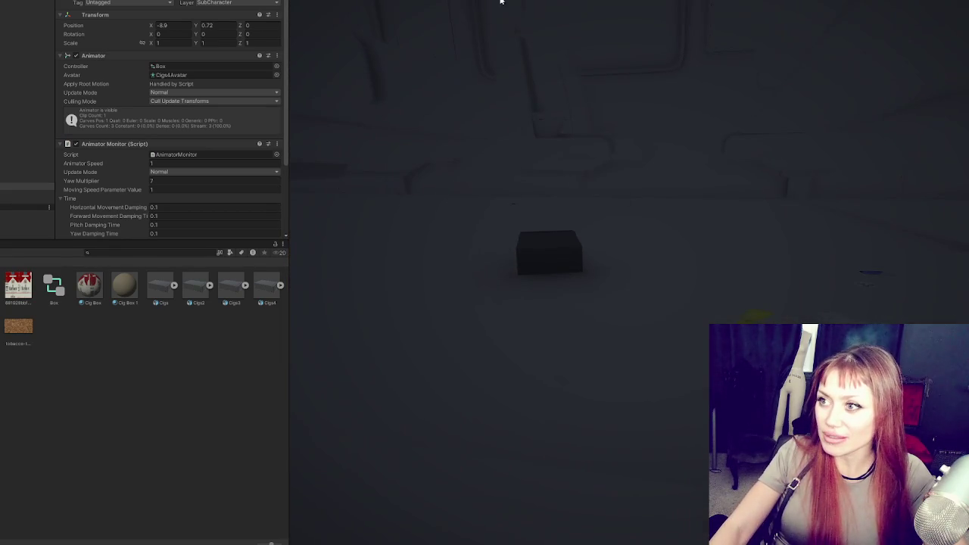
Step: Exit Play mode with Ctrl+P to resume editing the subway corridor
click(500, 2)
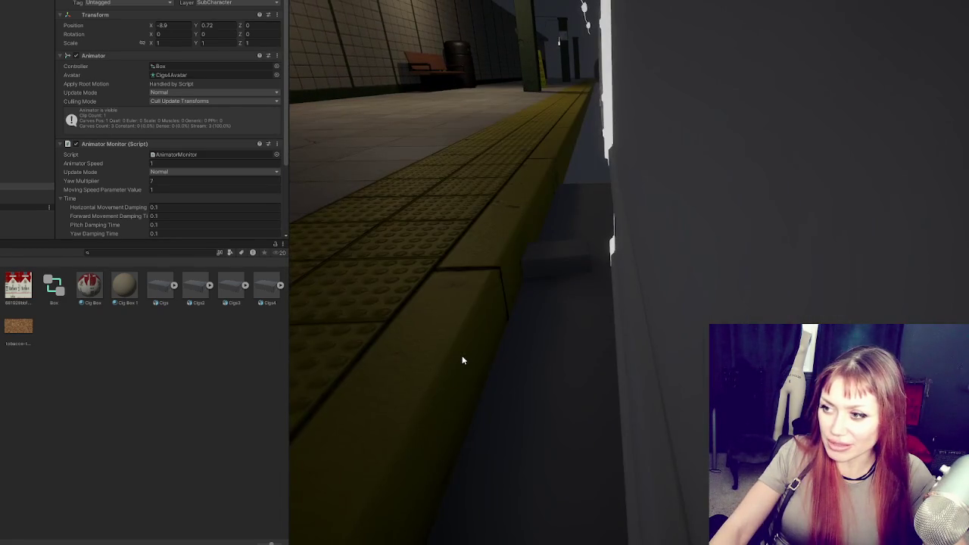
key(ctrl+p)
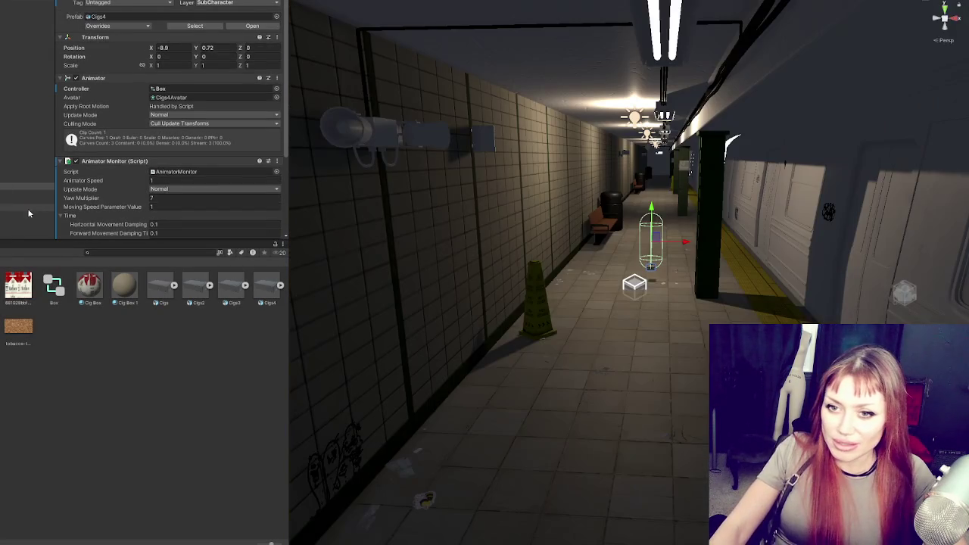
Step: Delete Player, add a Cigs3 instance to the scene, and set its Animator controller to Box
click(28, 179)
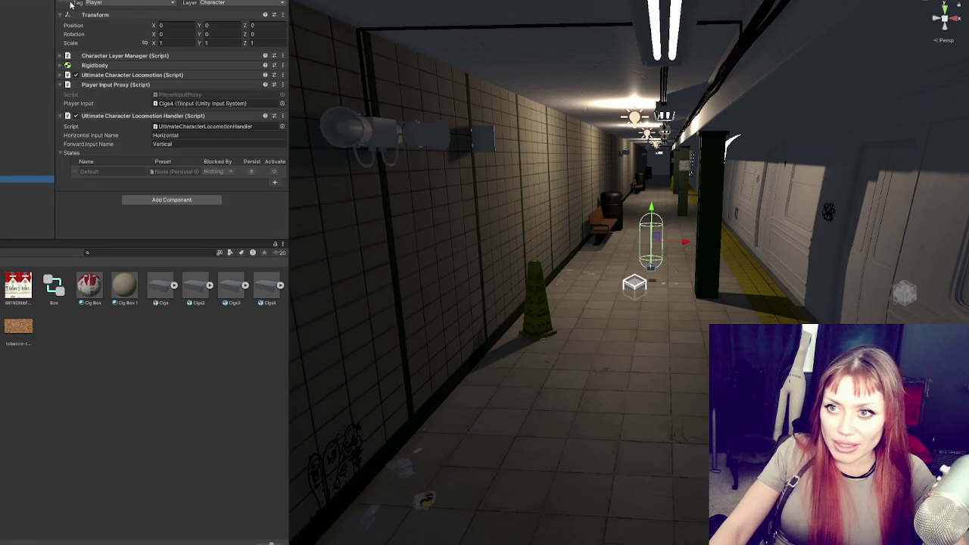
key(Delete)
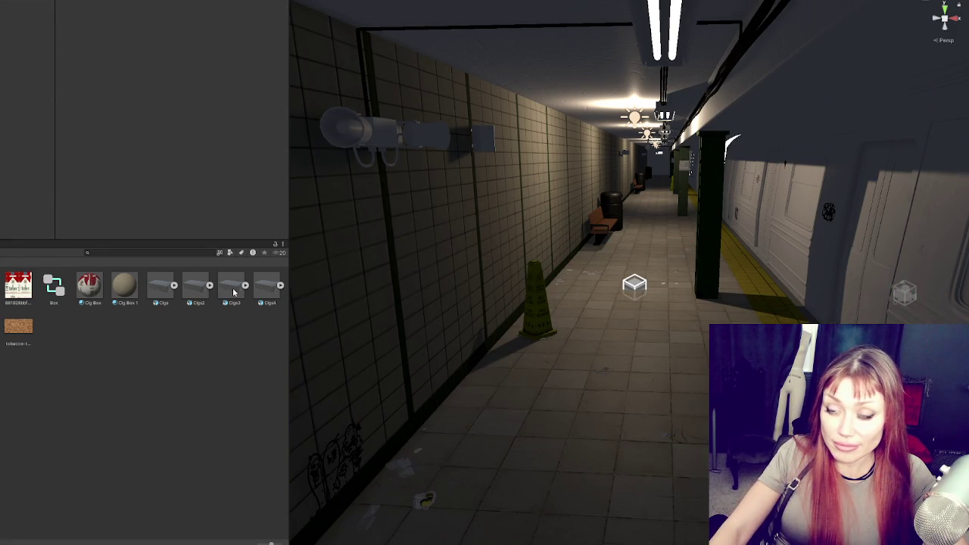
drag(234, 293, 27, 186)
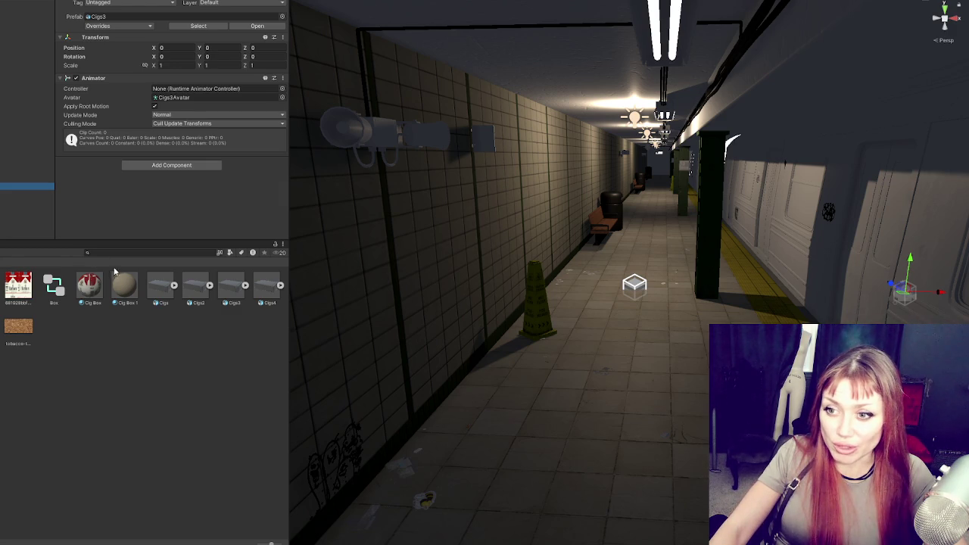
drag(53, 285, 197, 89)
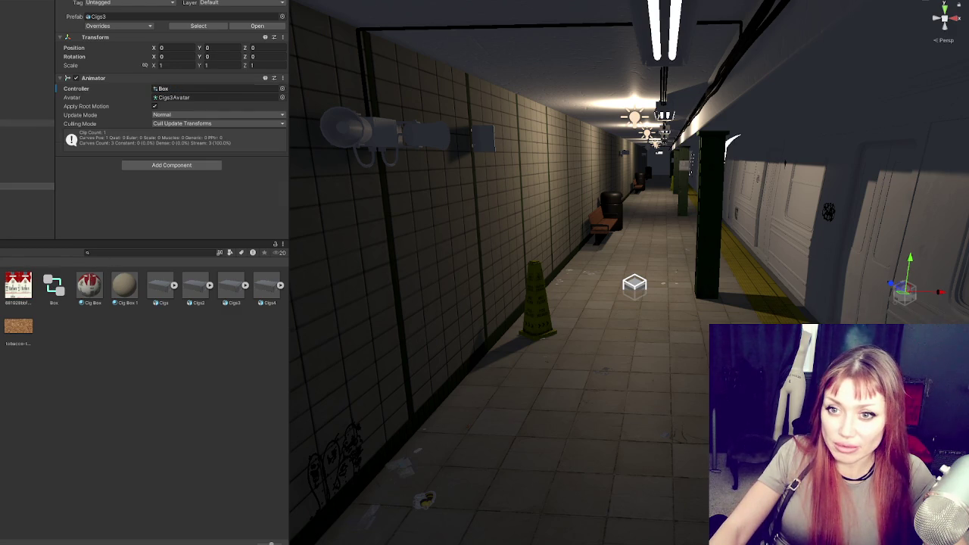
Step: Load the Cigs3 instance into Opsive's Character Manager with Third person perspective
click(34, 0)
click(182, 0)
click(199, 7)
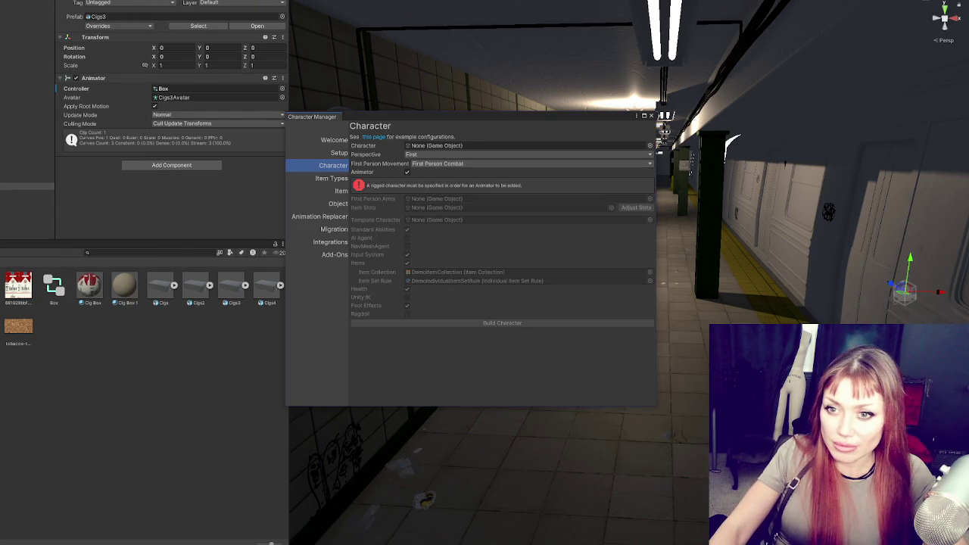
drag(26, 186, 447, 145)
click(454, 155)
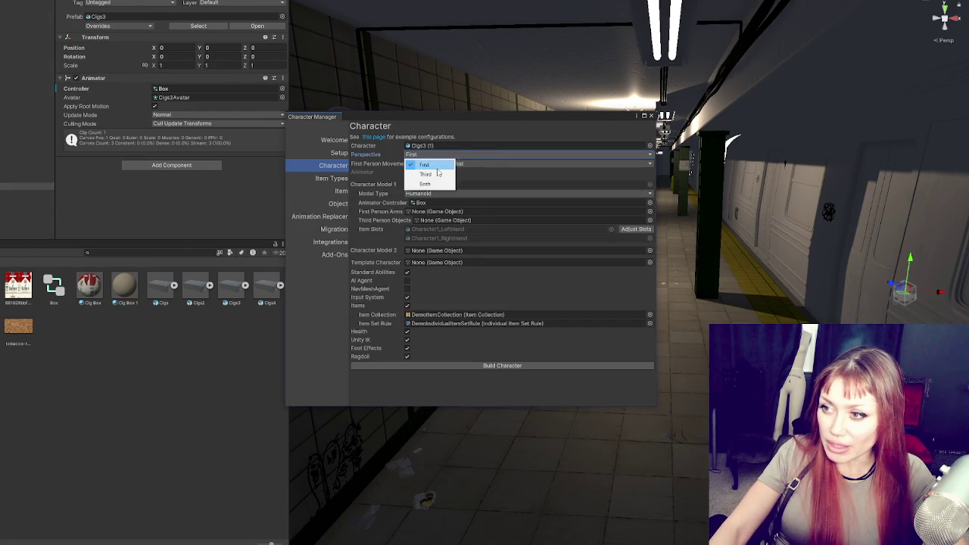
click(425, 161)
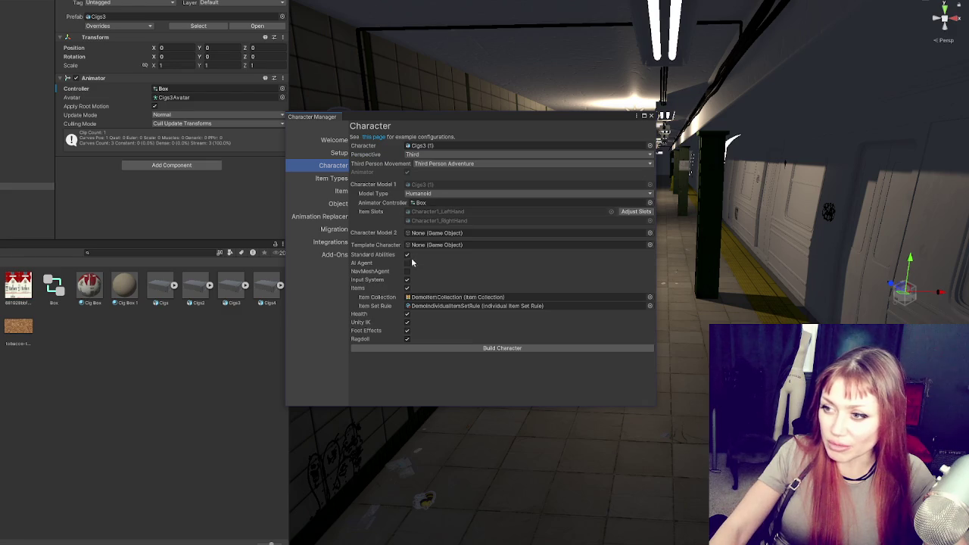
Step: Turn off Items, Unity IK and Health, build the character, and move it to the corridor centre
click(407, 288)
click(406, 287)
click(406, 277)
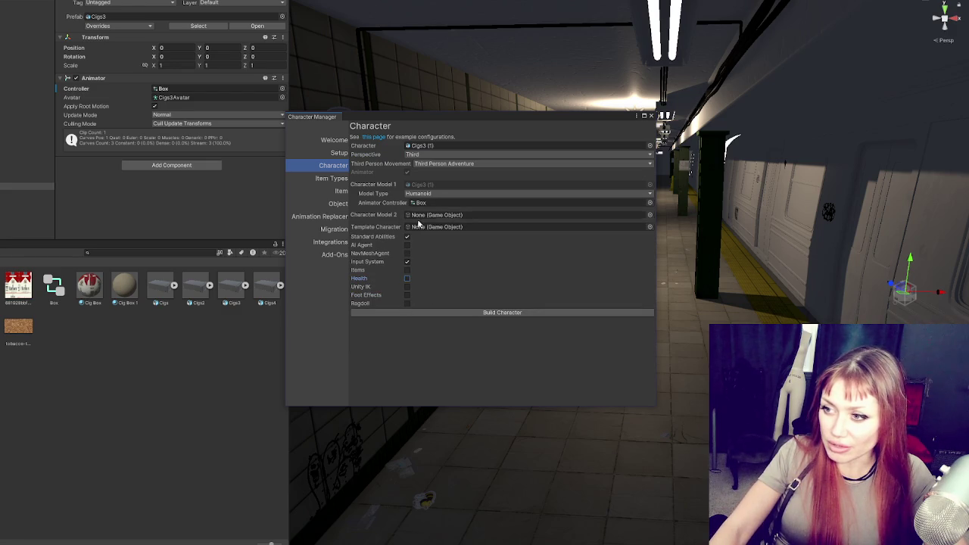
click(474, 310)
click(650, 116)
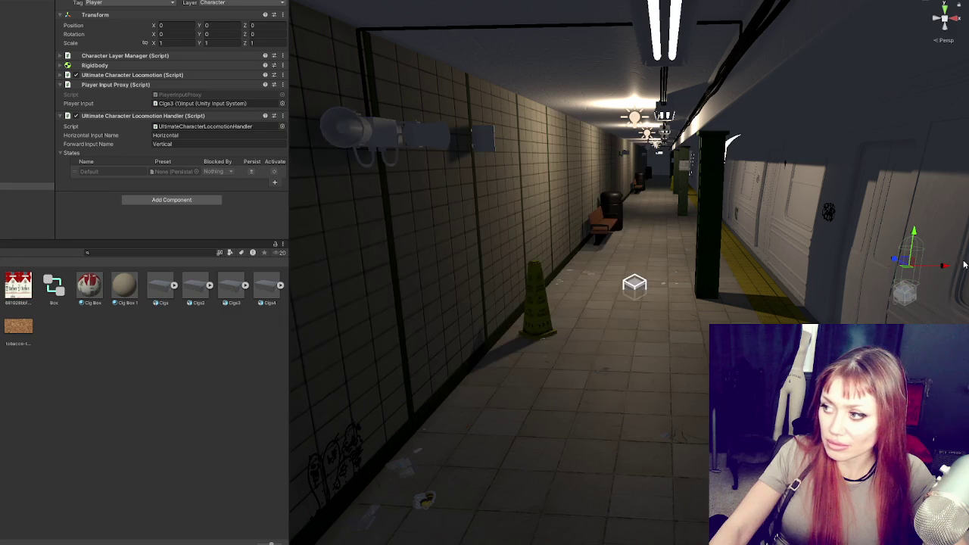
mouse_move(905, 277)
mouse_down()
mouse_move(663, 253)
mouse_move(664, 208)
mouse_up()
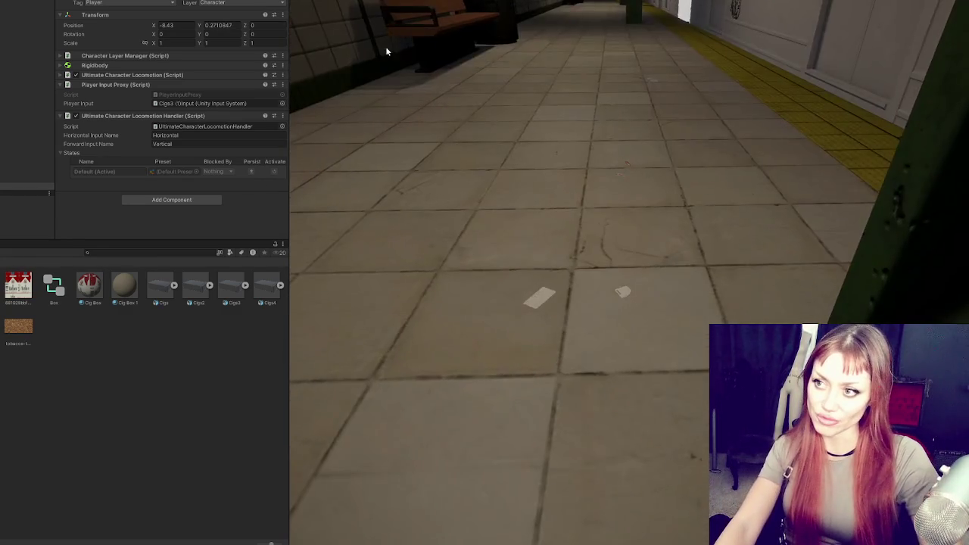
Step: Stop play mode and frame the Player capsule in the scene view
mouse_move(464, 126)
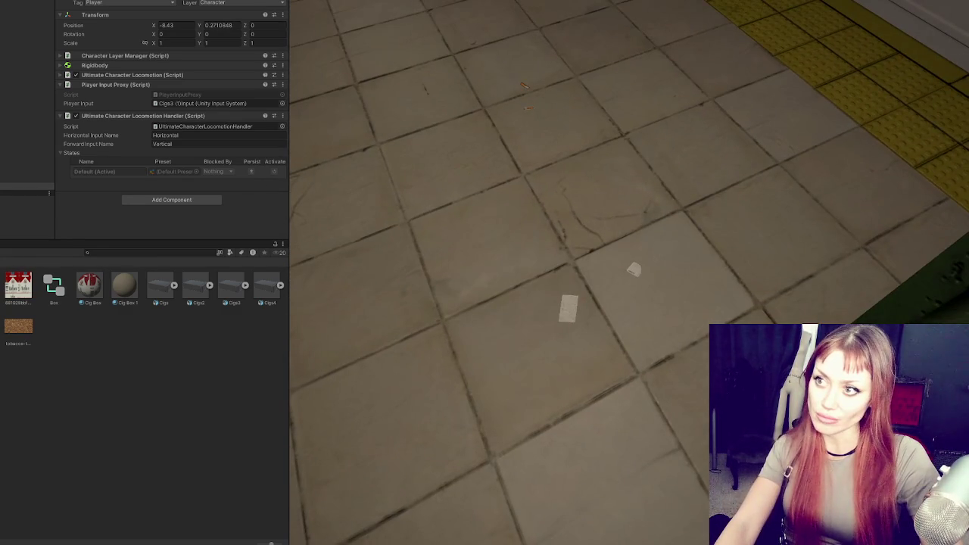
key(ctrl+p)
key(f)
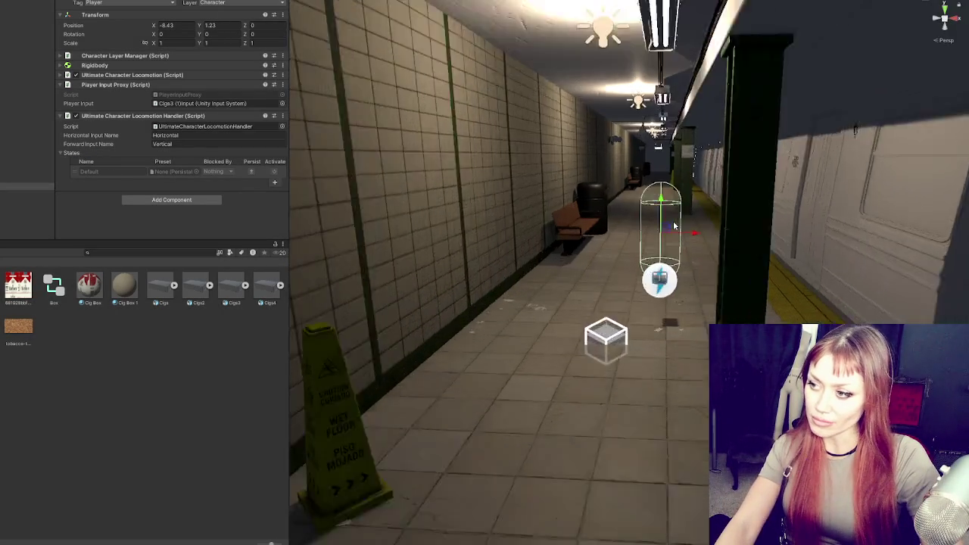
scroll(699, 277, down, 3)
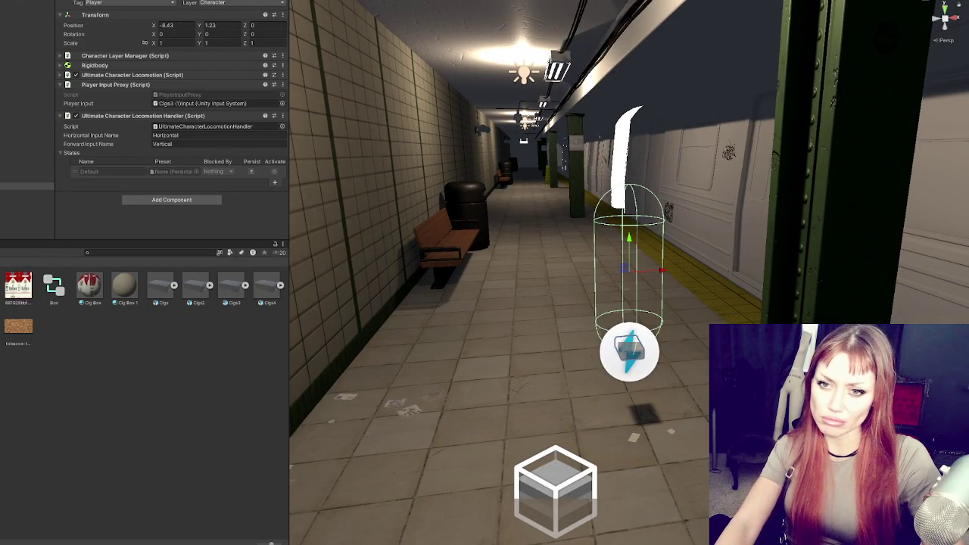
Step: Place another Cigs3 model instance into the scene Hierarchy
click(218, 288)
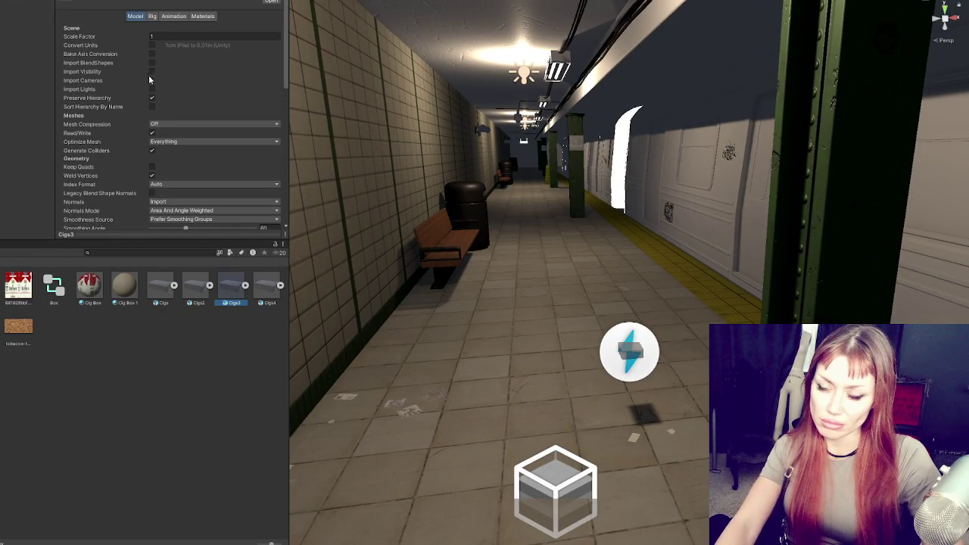
click(27, 185)
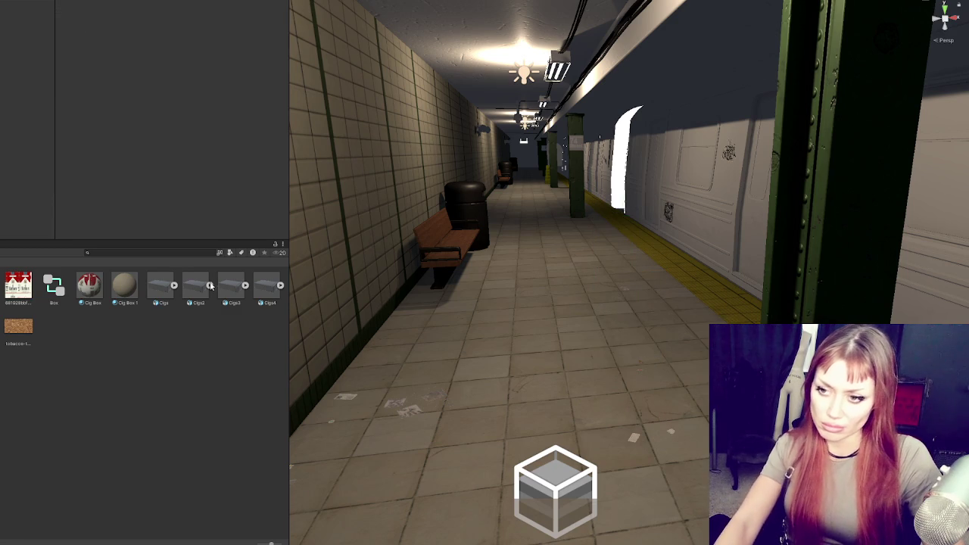
click(225, 288)
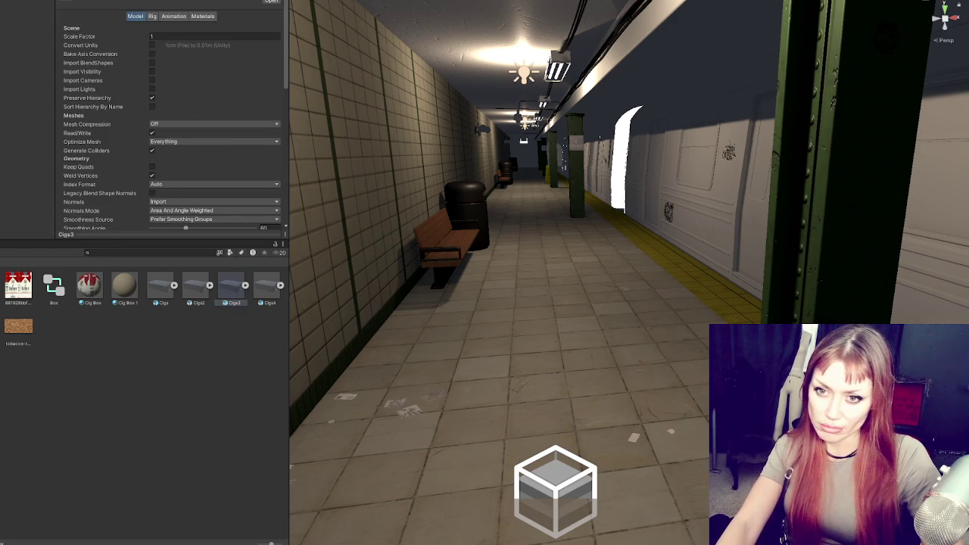
drag(232, 286, 27, 185)
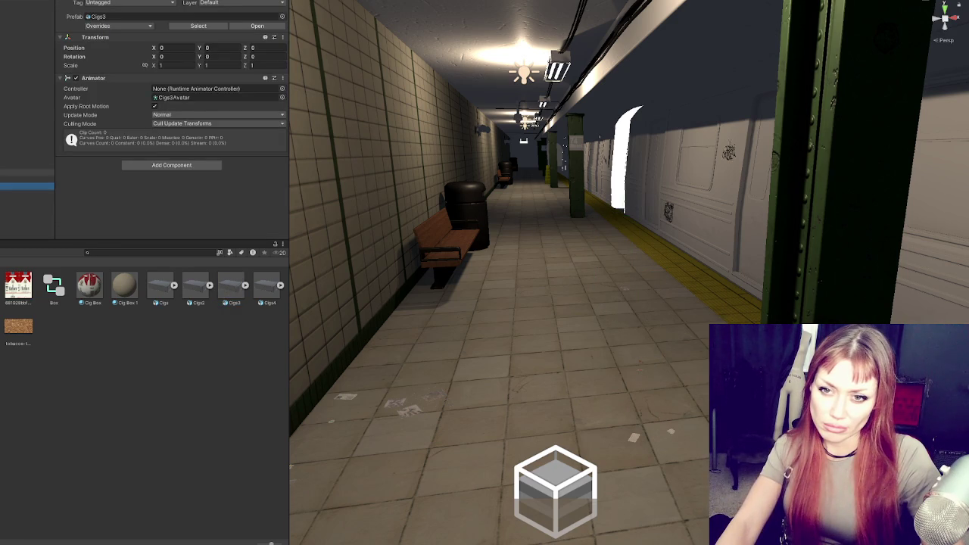
click(27, 193)
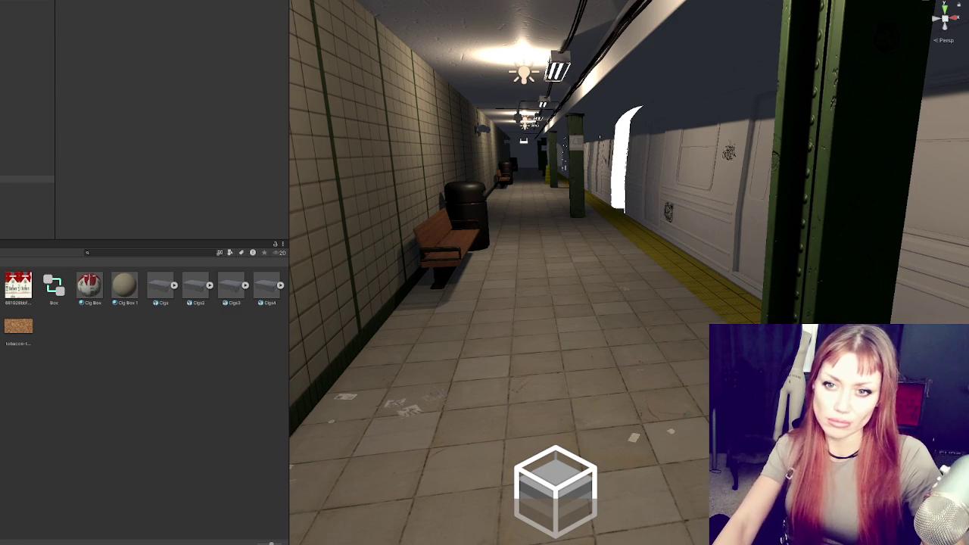
click(27, 185)
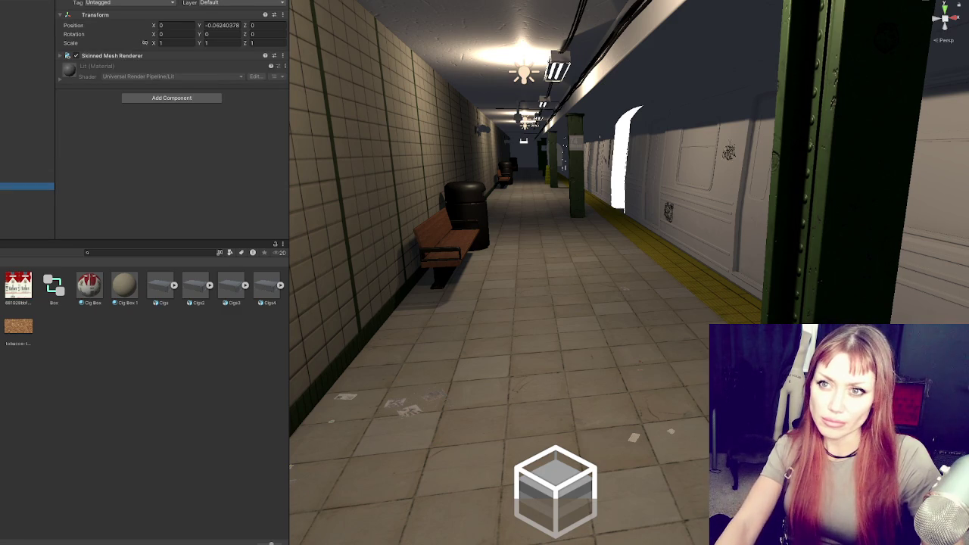
Step: Load Box (1) into the Character Manager with Third person perspective
click(204, 32)
mouse_move(27, 186)
mouse_down()
mouse_move(485, 125)
mouse_move(455, 148)
mouse_up()
click(490, 156)
click(444, 173)
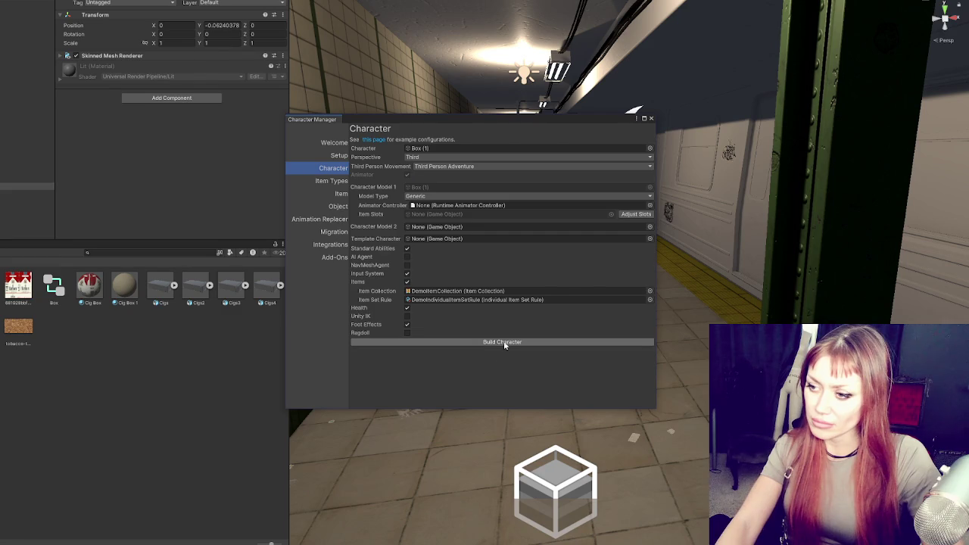
Step: Turn off health and items, build Box (1), and assign it the Box controller
click(407, 310)
click(407, 281)
click(474, 315)
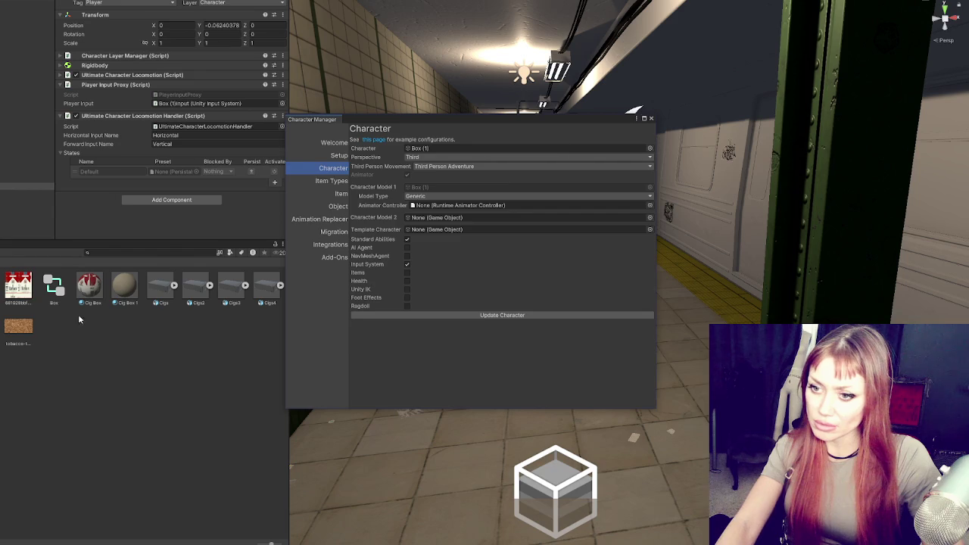
drag(53, 284, 556, 206)
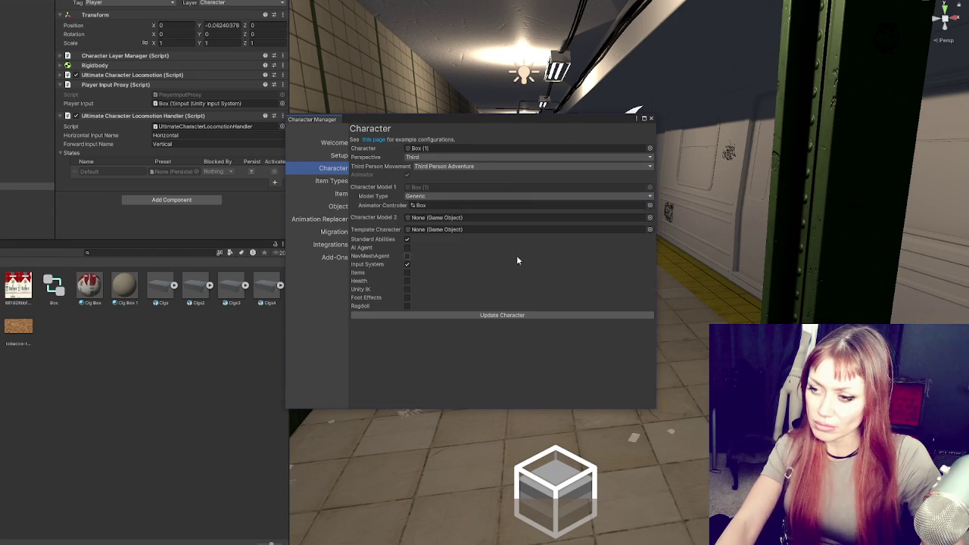
Step: Add an Animator using the Box controller and Cigs3Avatar, then close the Character Manager
click(171, 200)
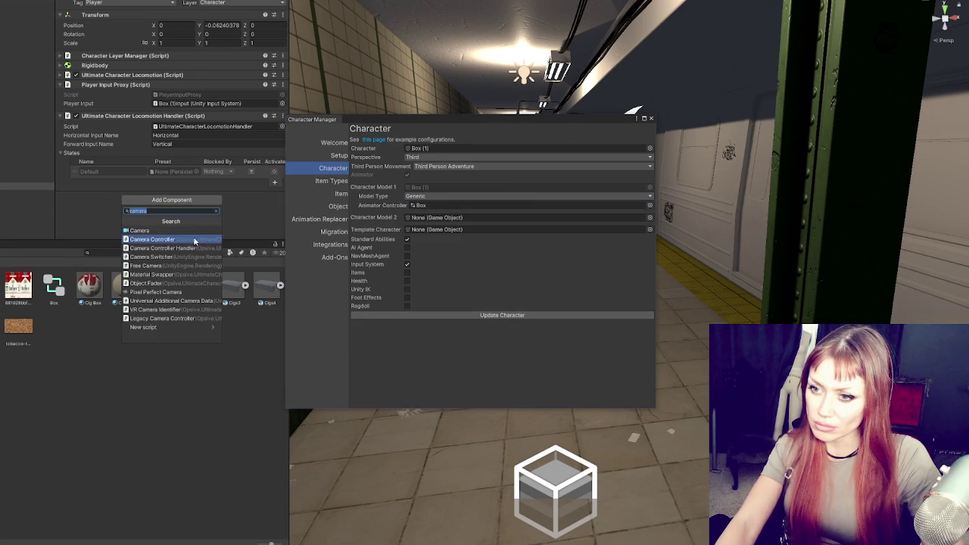
text(animato)
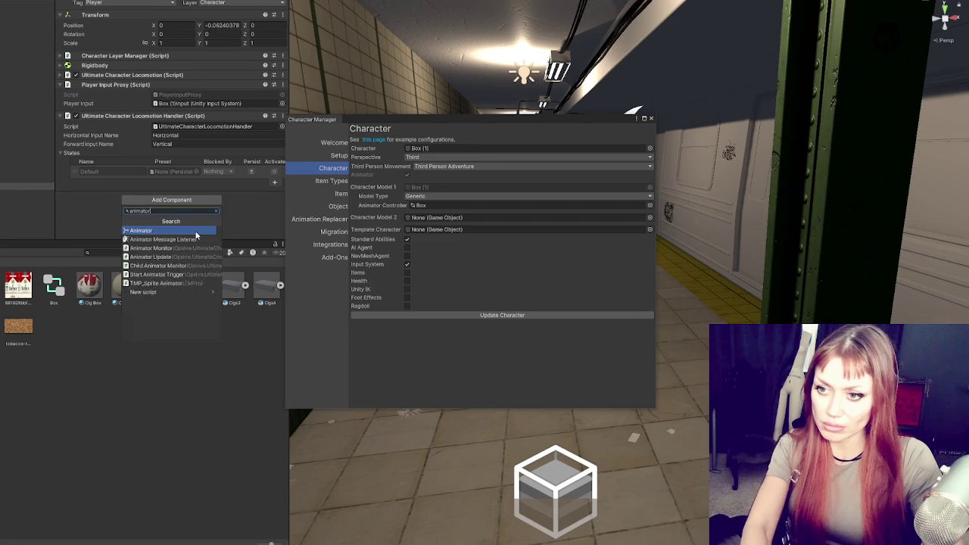
click(195, 239)
drag(69, 281, 200, 152)
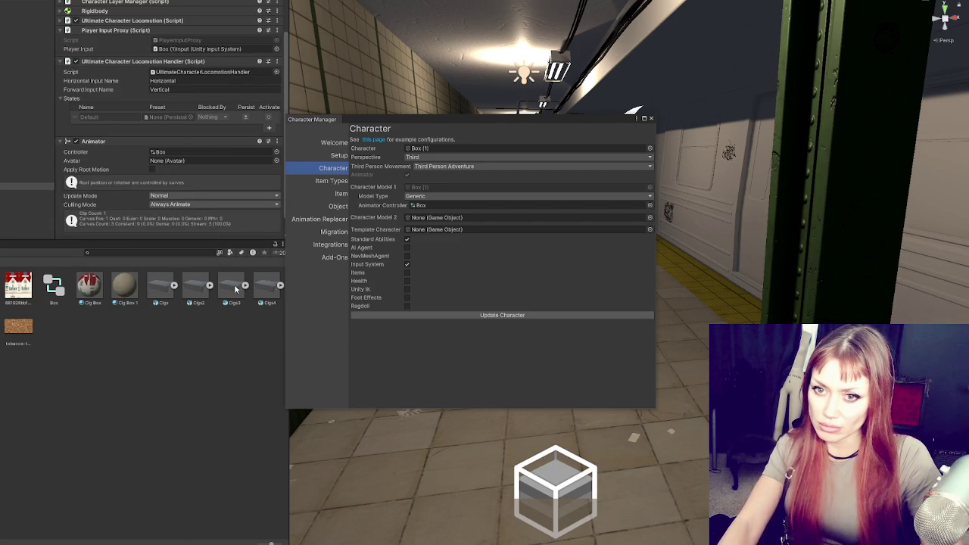
click(244, 286)
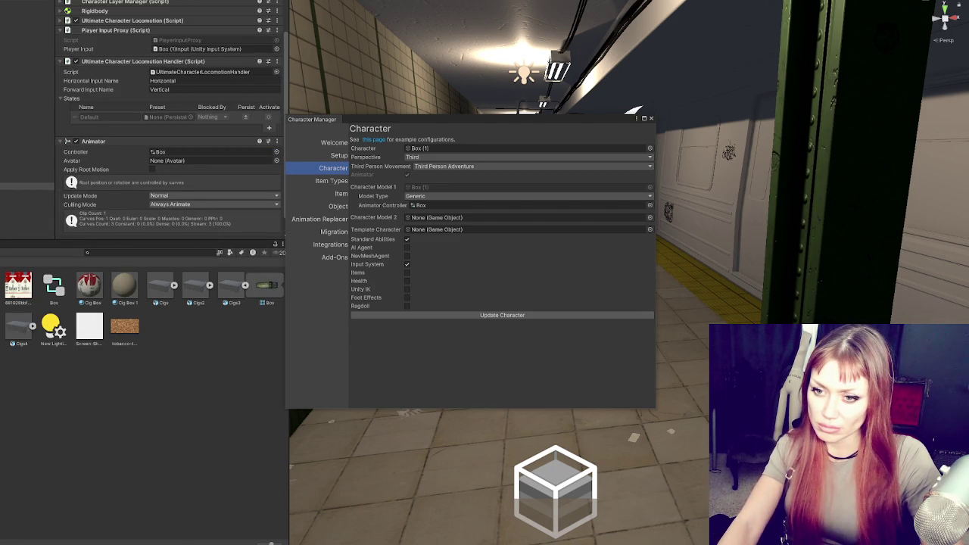
drag(266, 286, 204, 160)
click(486, 316)
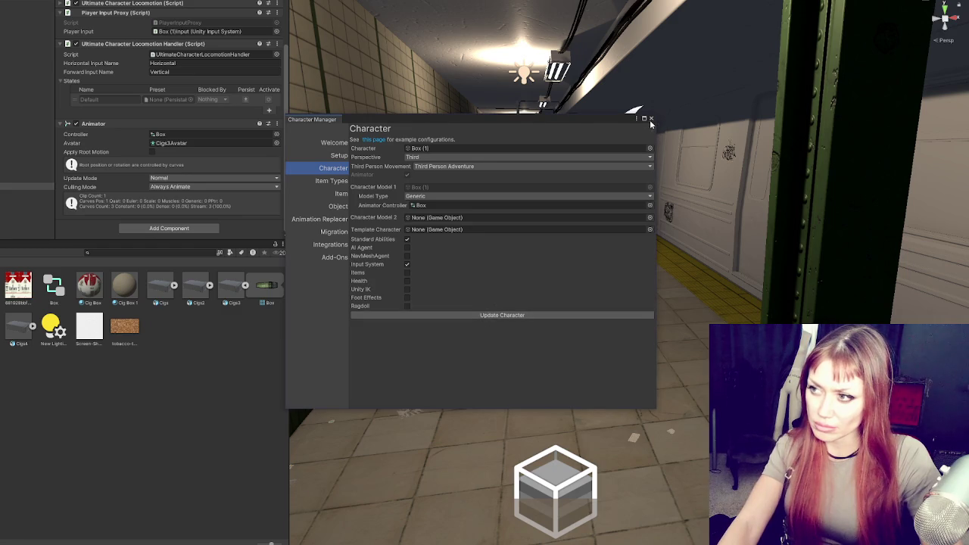
click(650, 118)
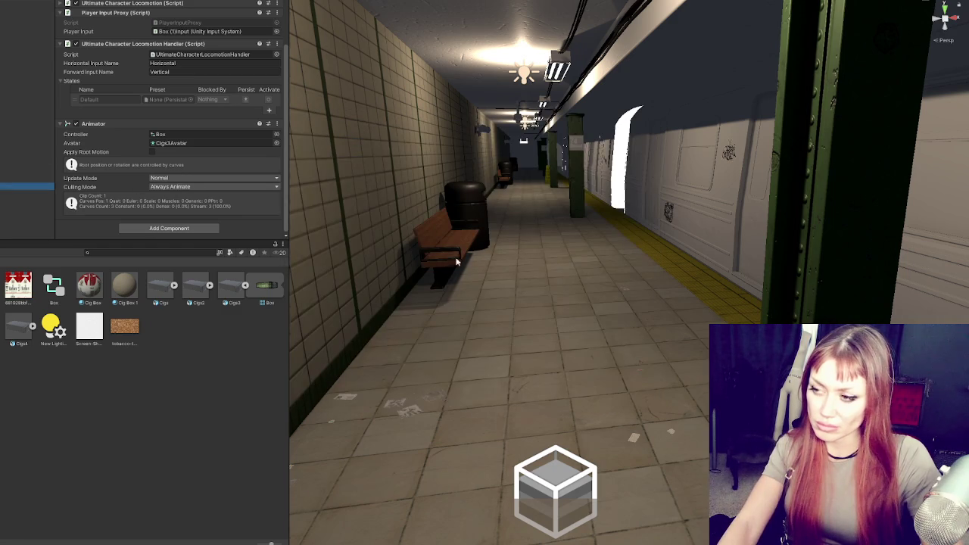
Step: Place a new Cigs3 instance in the scene and set its Animator controller to Box
scroll(492, 259, up, 3)
scroll(505, 271, down, 3)
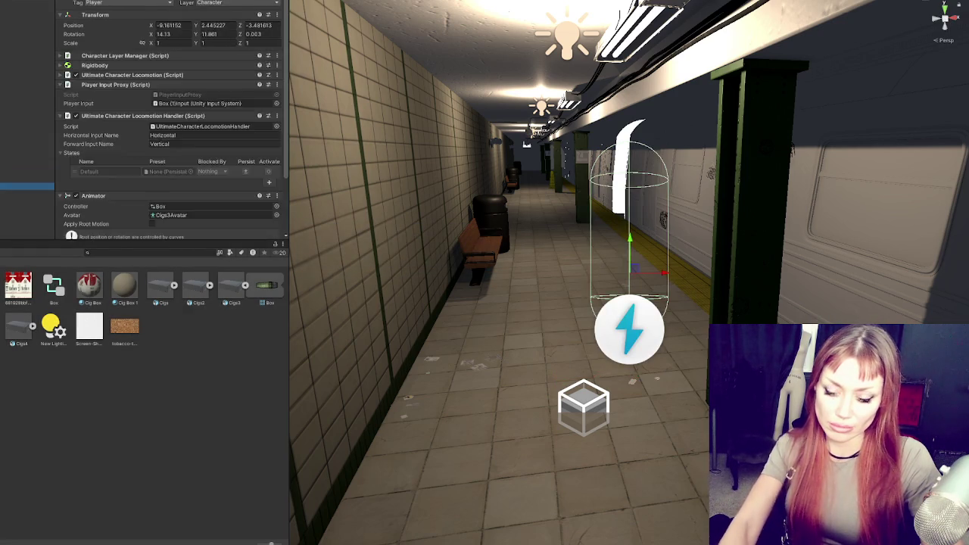
click(244, 286)
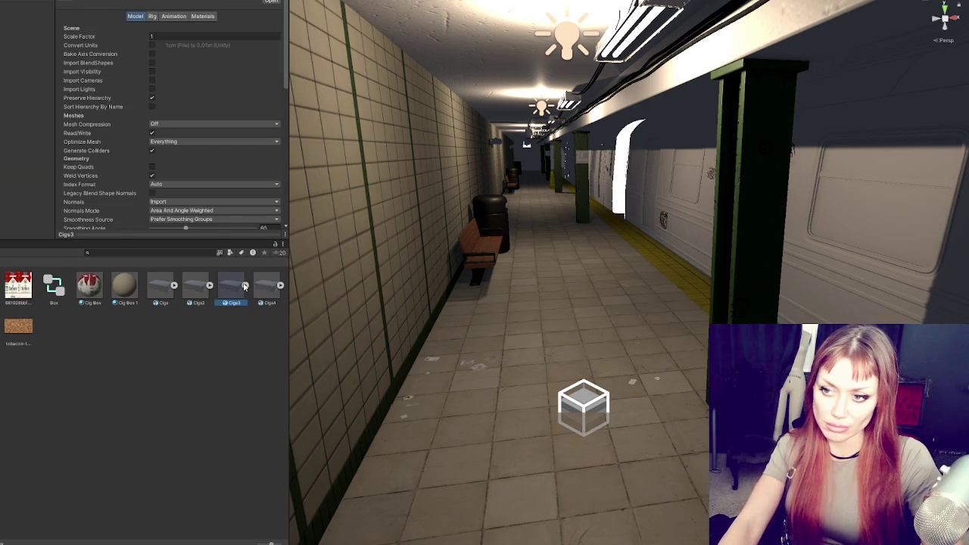
drag(233, 286, 27, 185)
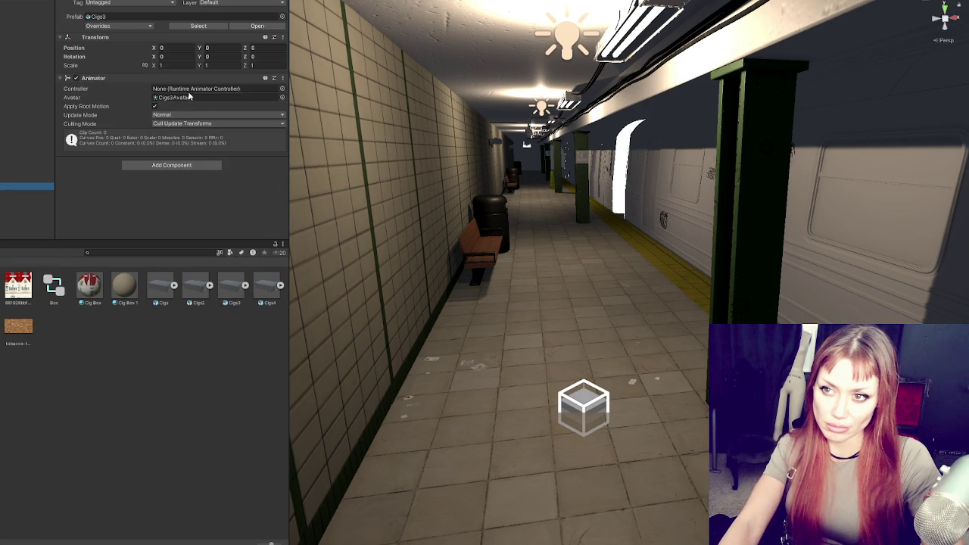
drag(53, 286, 216, 89)
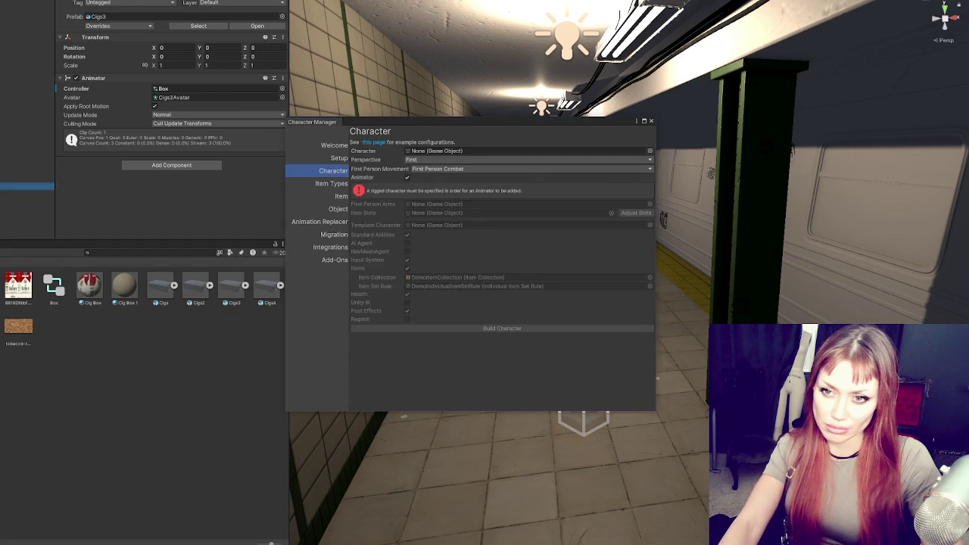
Step: Build Cigs3 (1) with Third perspective, Generic model type, no items and the Box controller
click(424, 160)
click(428, 179)
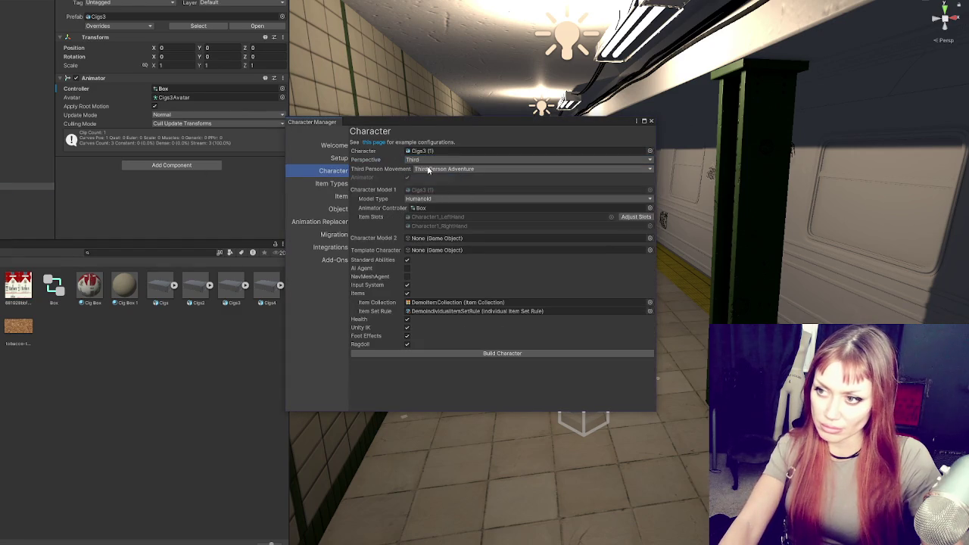
click(432, 198)
click(424, 212)
click(408, 293)
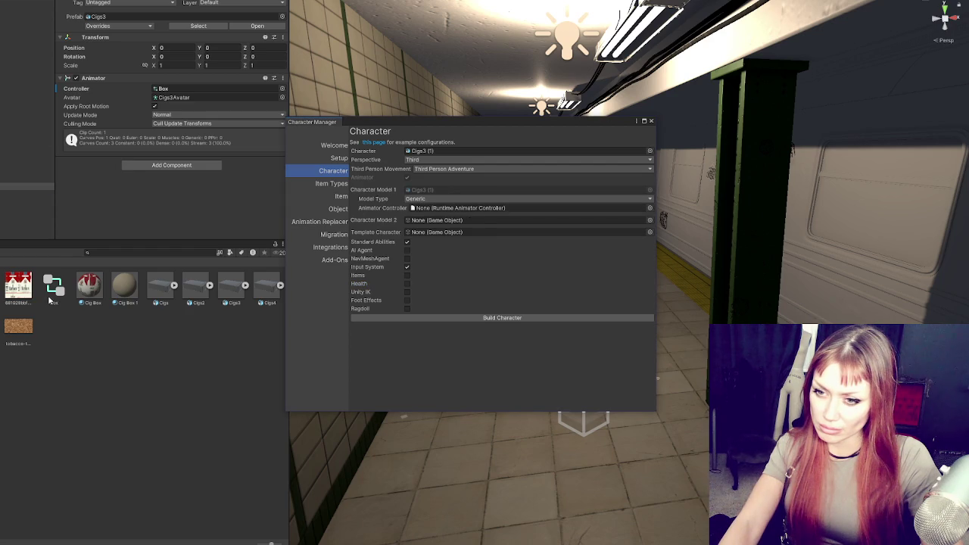
click(471, 211)
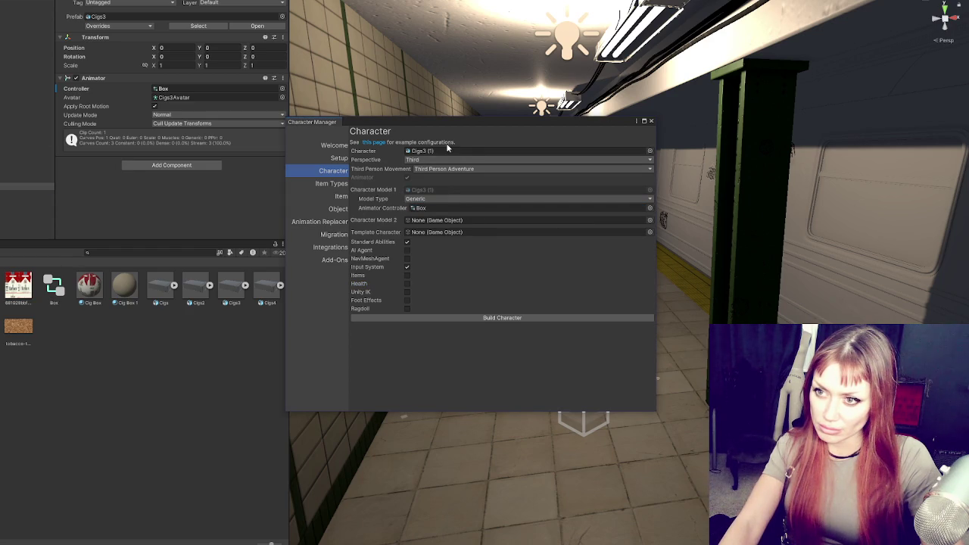
click(477, 318)
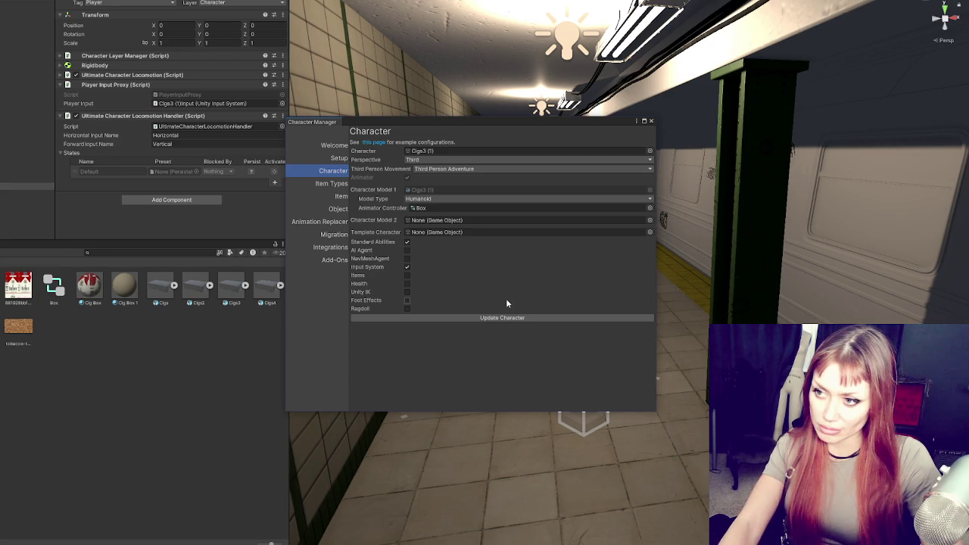
click(650, 121)
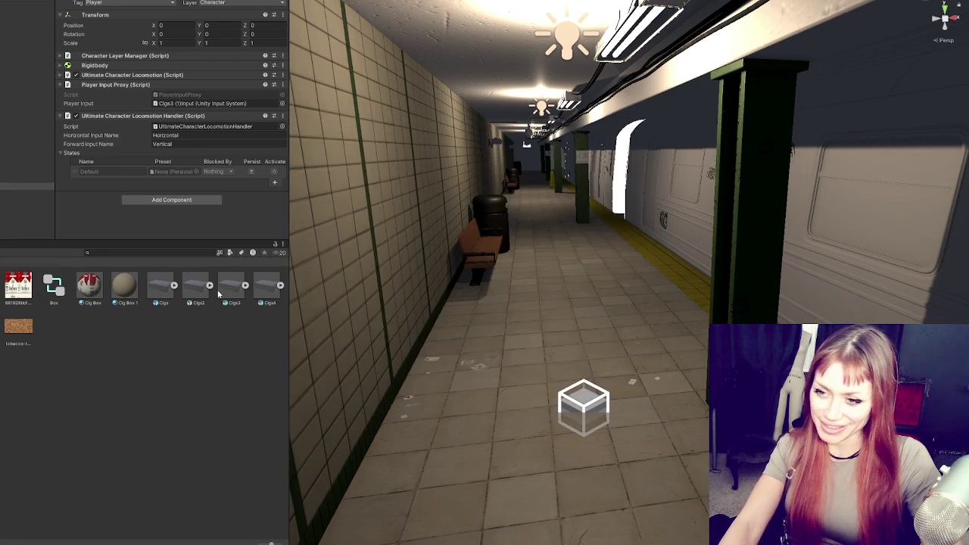
Step: Set the Cigs3 rig Animation Type to Generic, apply it, and add a new Cigs3 instance
click(225, 291)
click(158, 20)
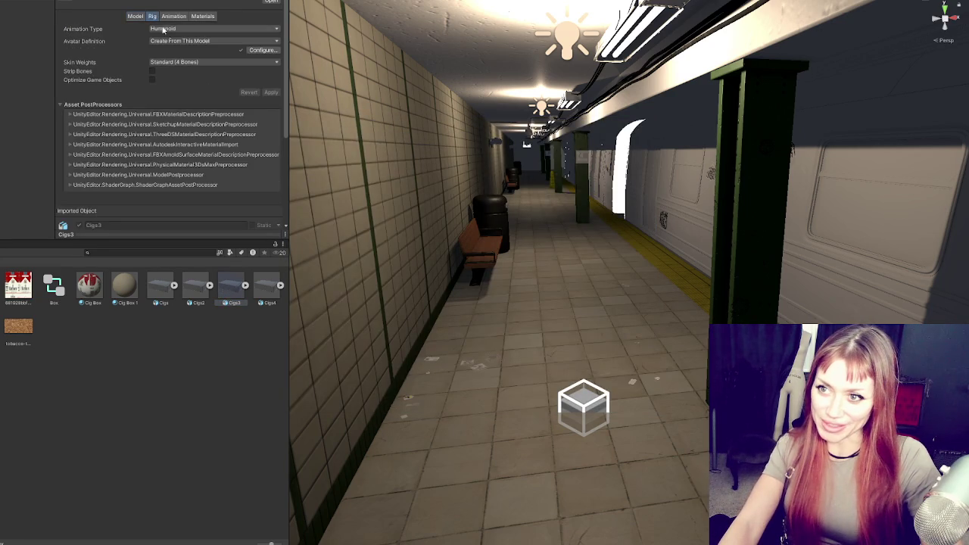
click(190, 29)
click(188, 59)
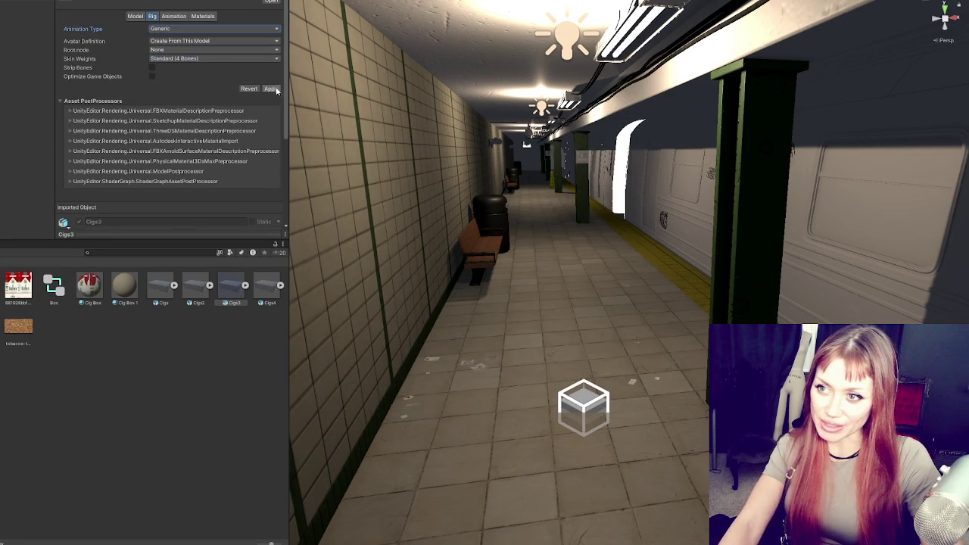
click(271, 88)
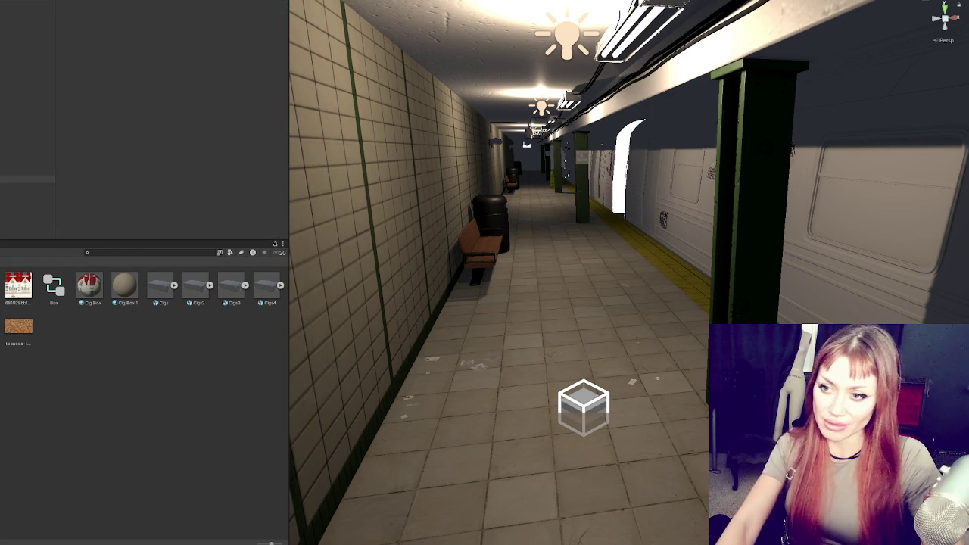
drag(231, 286, 26, 186)
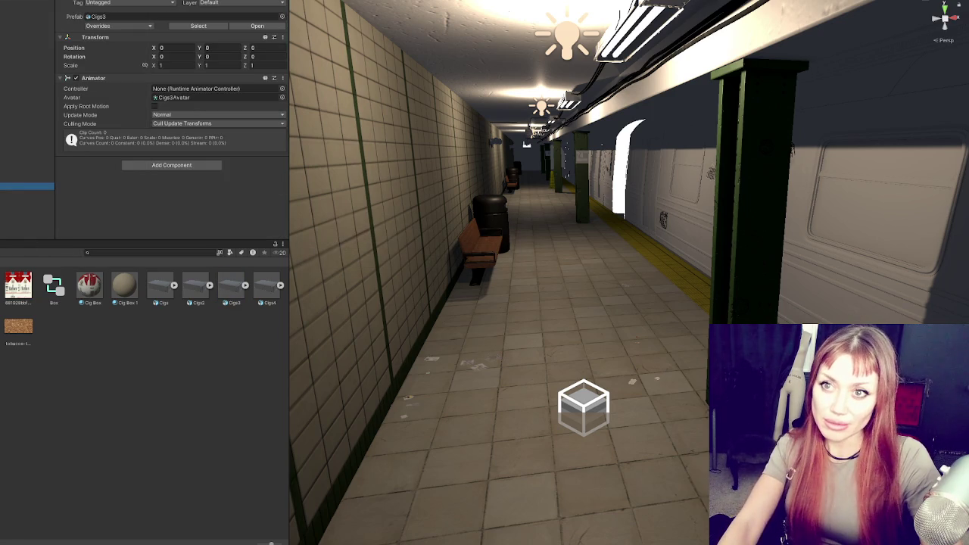
click(205, 6)
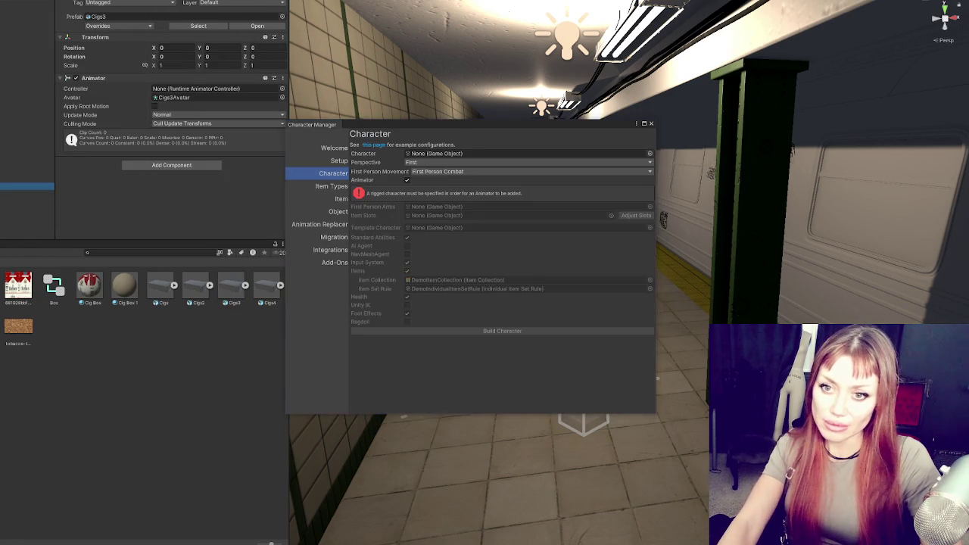
Step: Build Cigs3 (1) in Third perspective without items, with the Box controller and Apply Root Motion on
drag(443, 161, 441, 155)
click(424, 162)
click(417, 182)
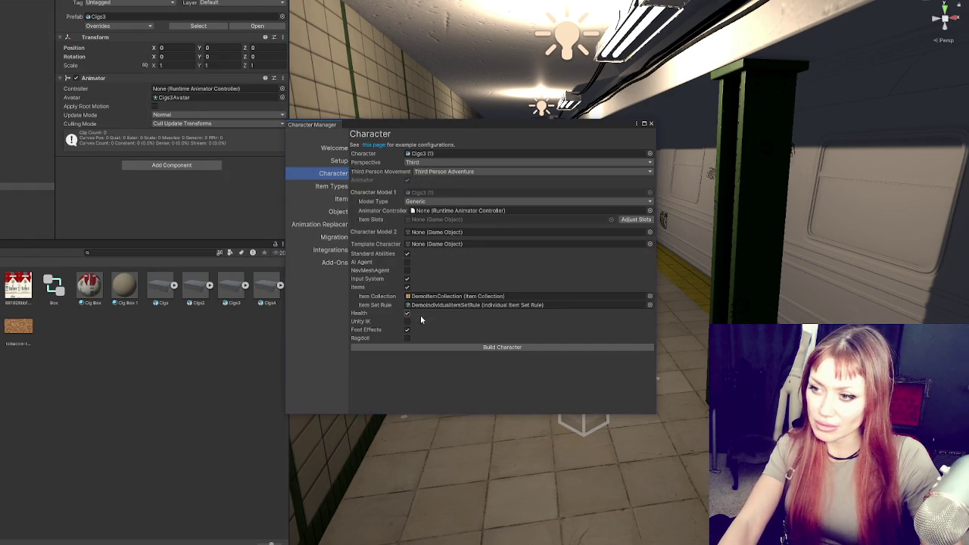
click(407, 287)
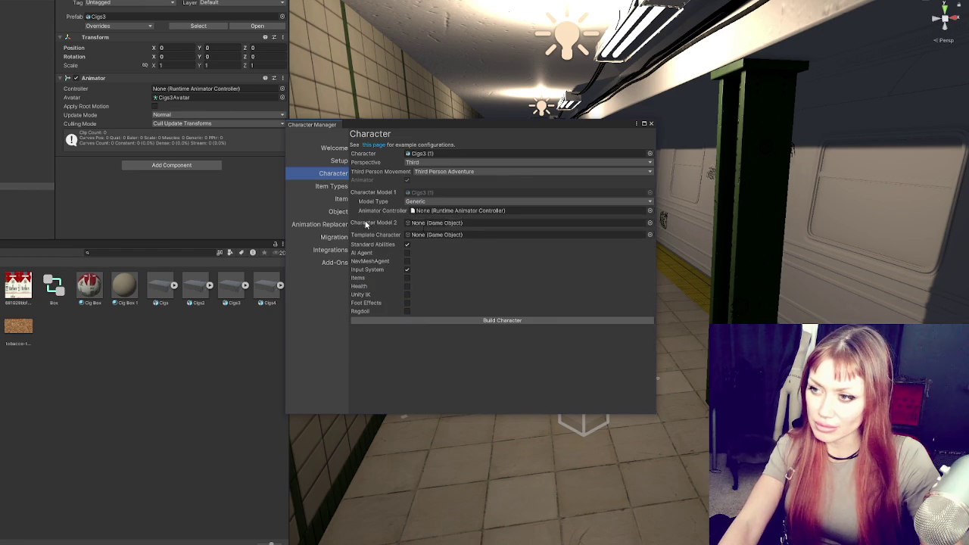
drag(411, 215, 413, 212)
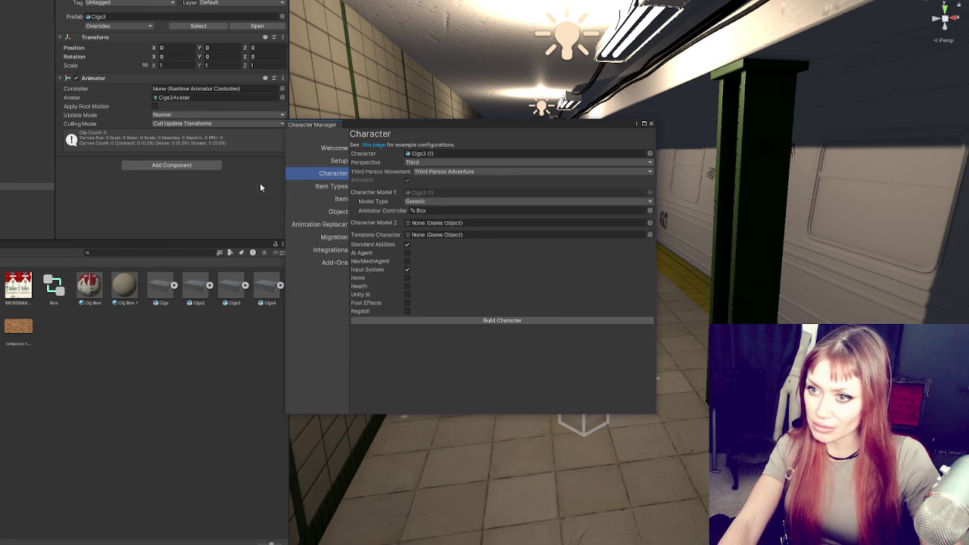
drag(53, 286, 195, 89)
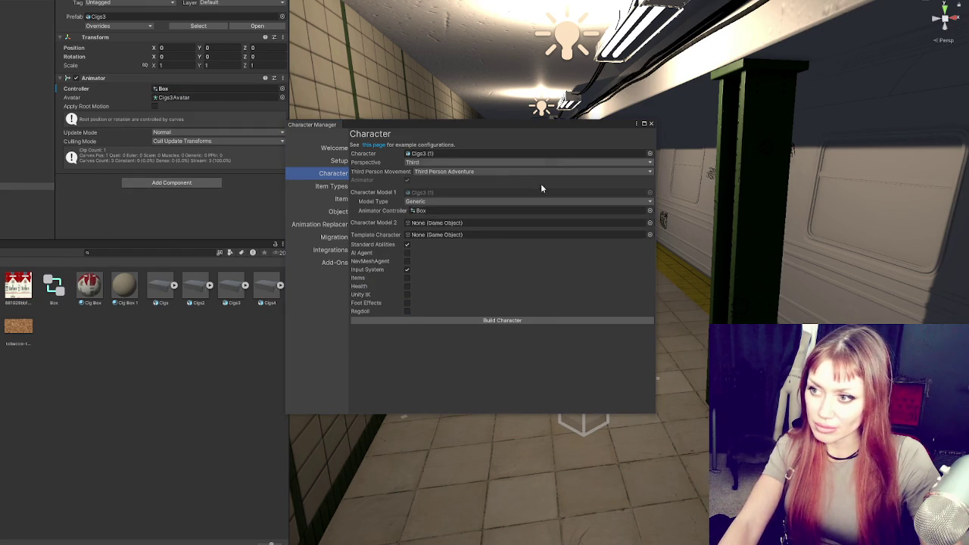
click(156, 107)
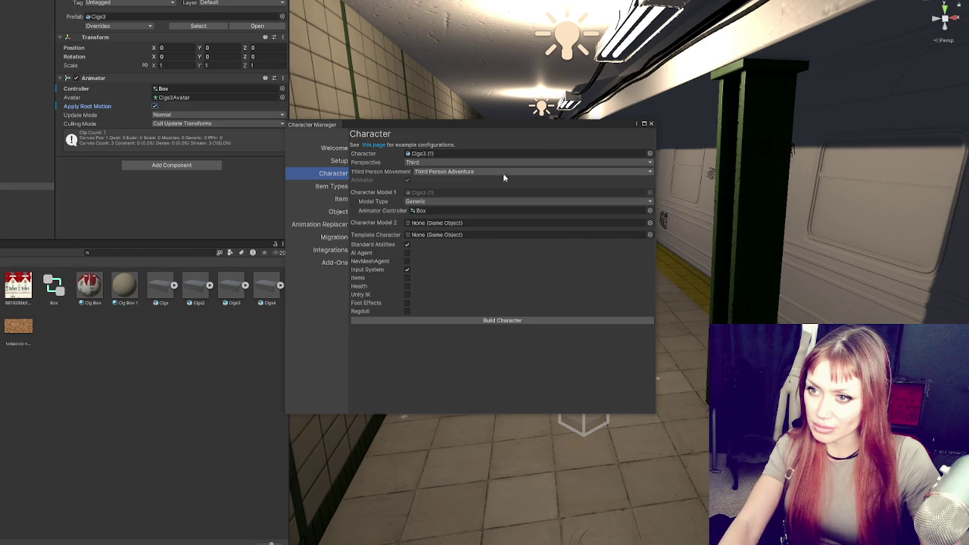
click(480, 318)
click(651, 123)
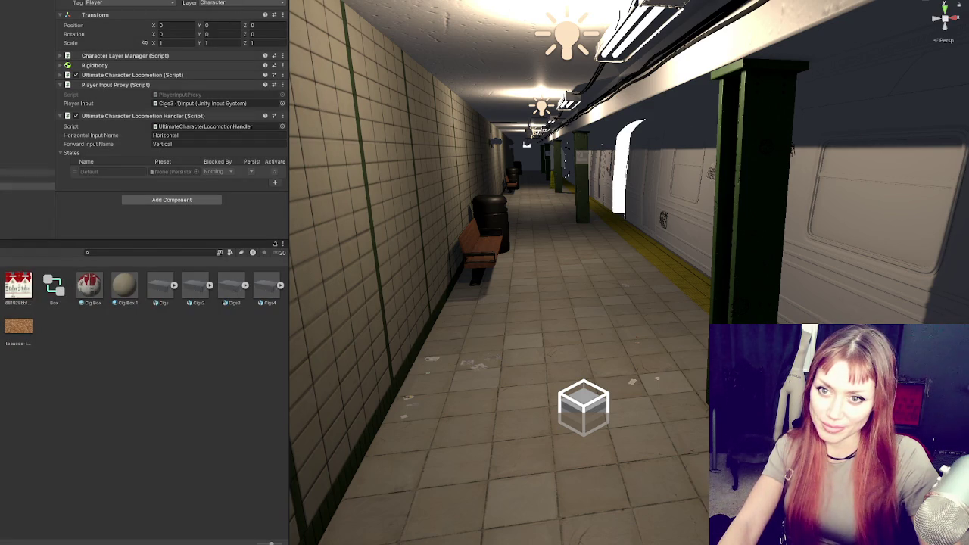
Step: Select the main camera and load Cigs3 (1) into the Character Manager's Character field
click(26, 94)
right_click(26, 95)
key(Escape)
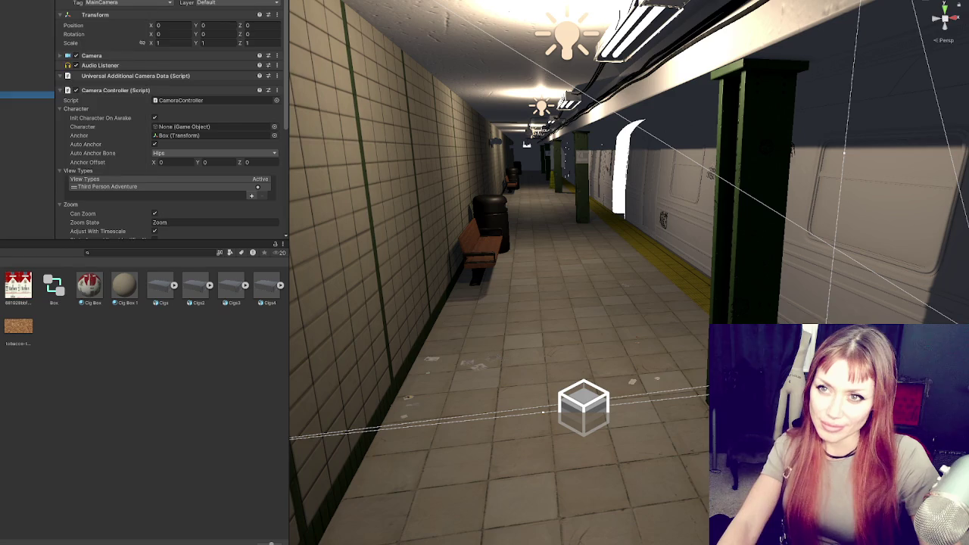
click(181, 1)
click(194, 1)
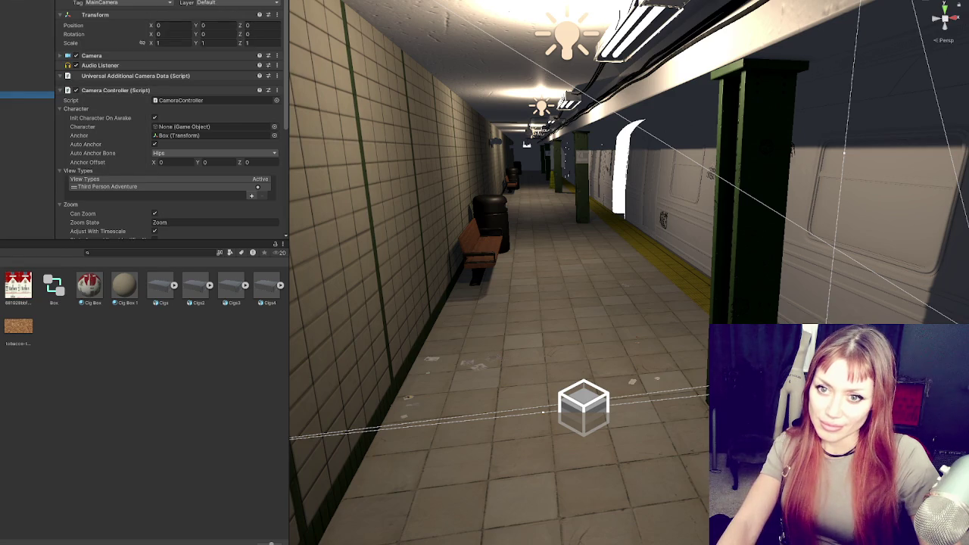
drag(26, 186, 479, 158)
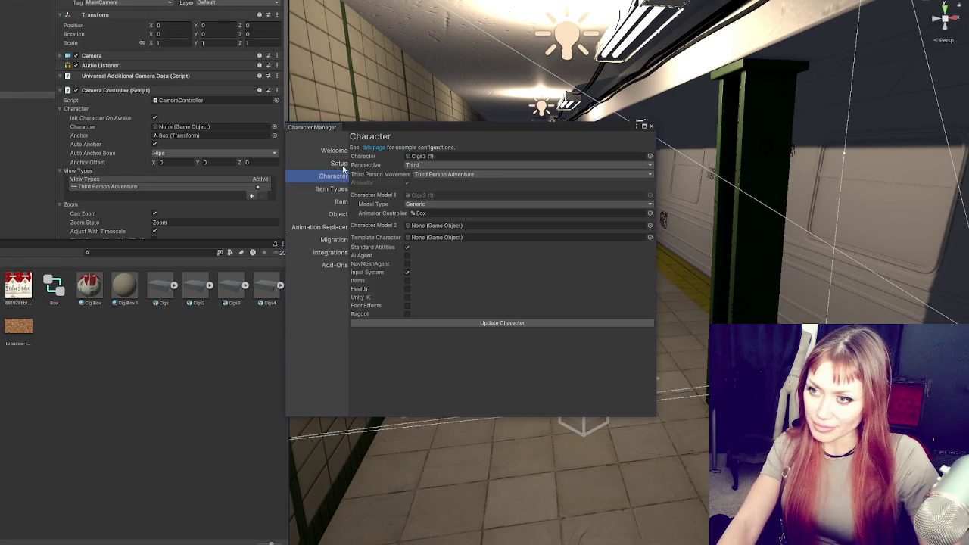
Step: Set up the scene camera for Third person perspective in the scene setup page
click(337, 164)
click(500, 146)
click(399, 146)
click(460, 230)
click(428, 249)
click(503, 251)
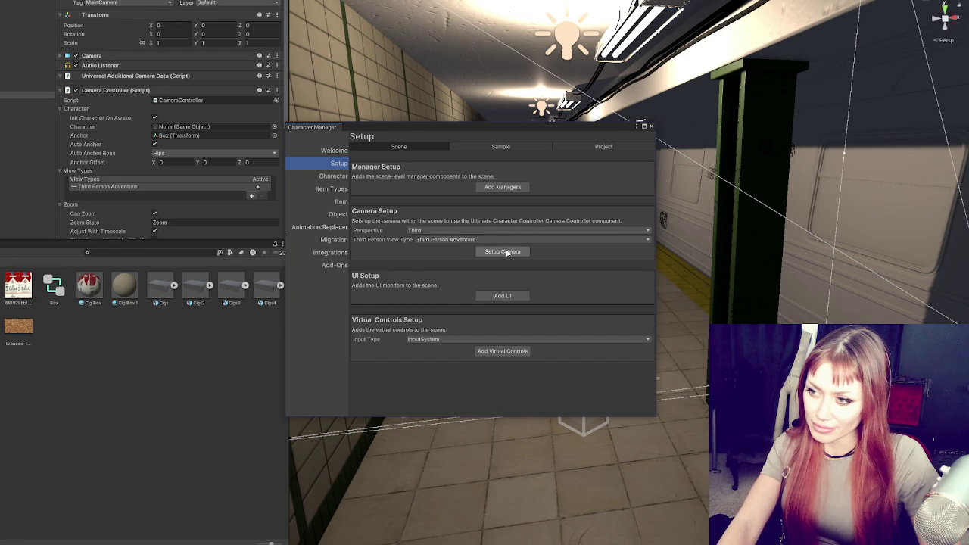
click(650, 127)
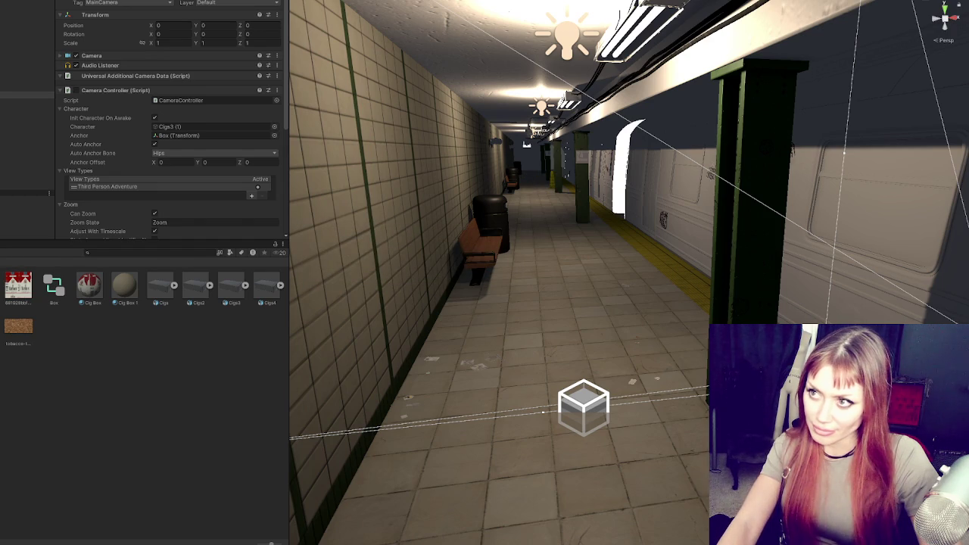
Step: Collapse the Player's Rigidbody, Ultimate Character Locomotion, Player Input Proxy and Locomotion Handler panels
click(30, 186)
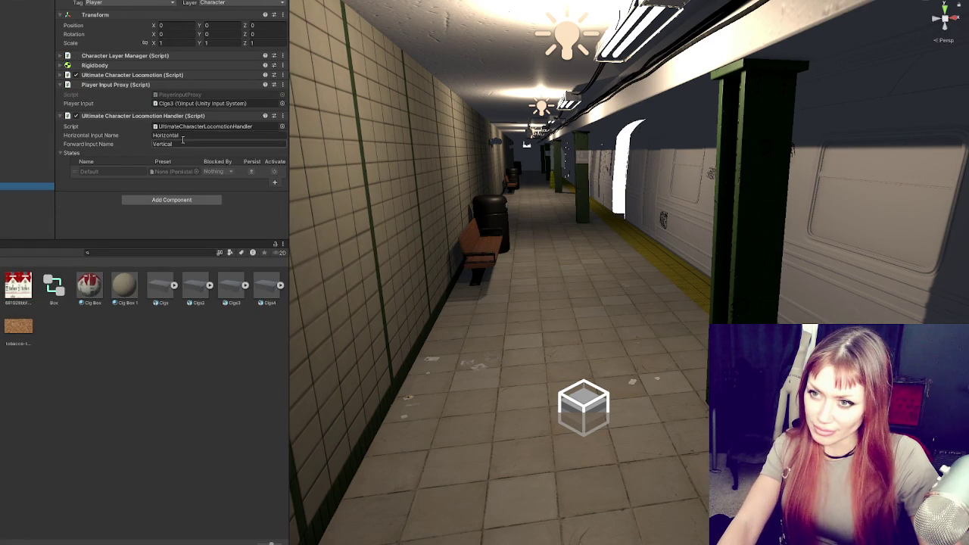
click(106, 65)
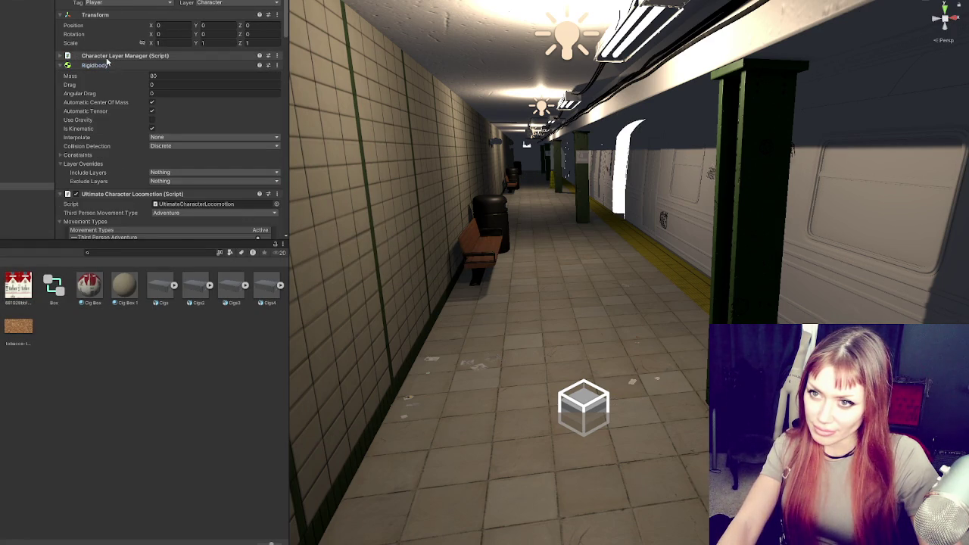
click(108, 65)
click(106, 75)
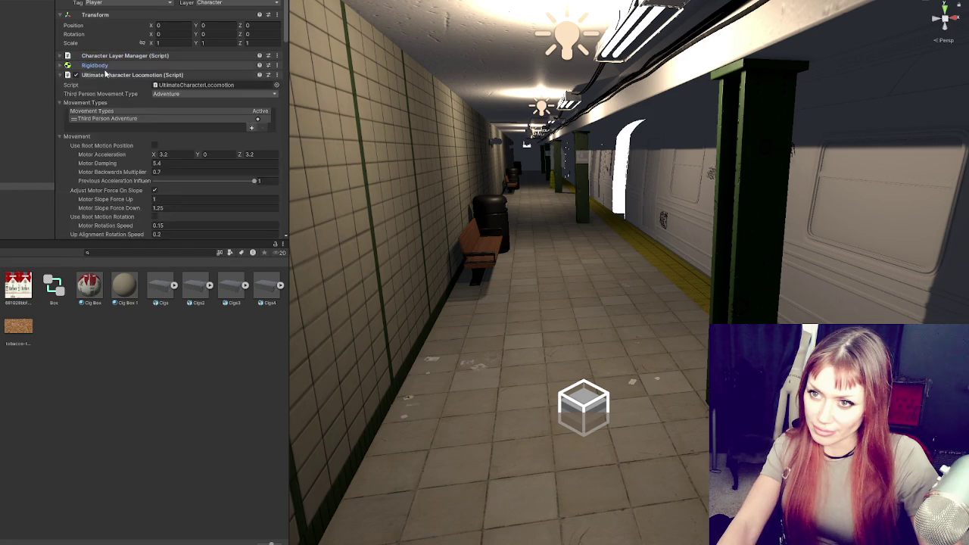
click(101, 85)
click(102, 94)
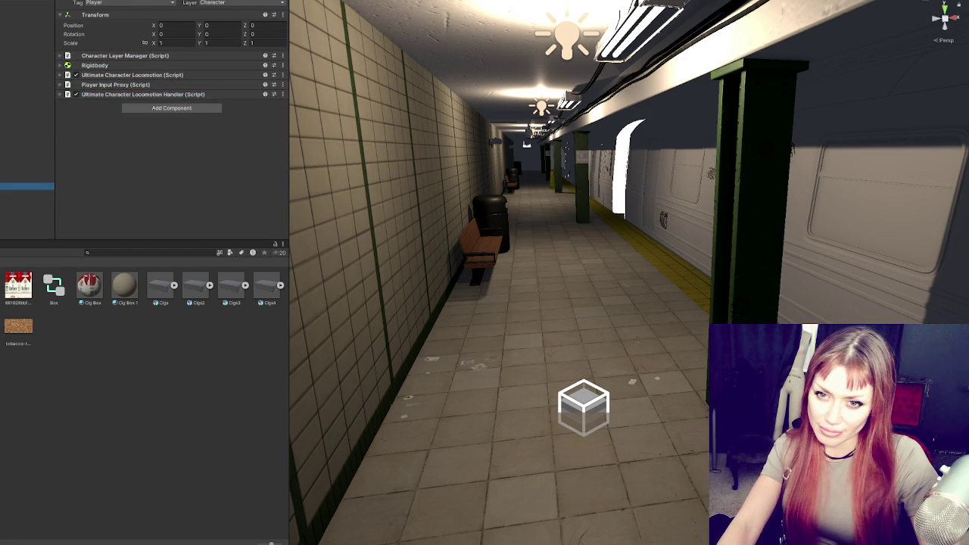
click(27, 194)
Step: Show the Console log and select the Player-tagged character object
scroll(106, 106, down, 5)
key(Down)
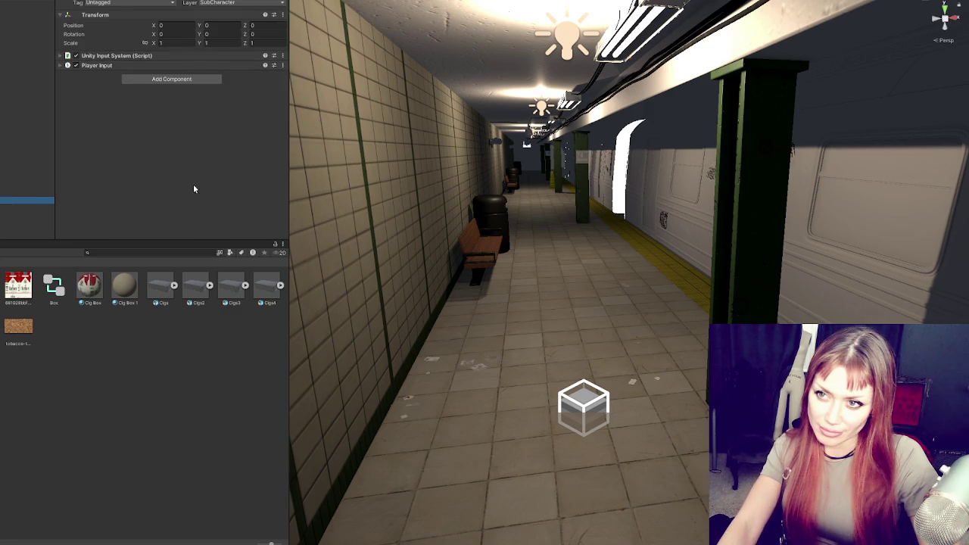
key(ctrl+shift+c)
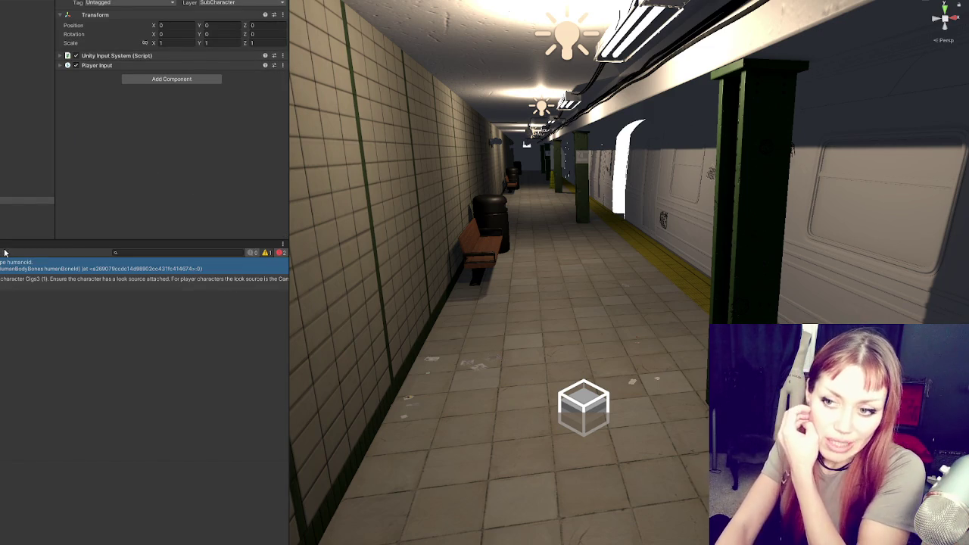
click(26, 185)
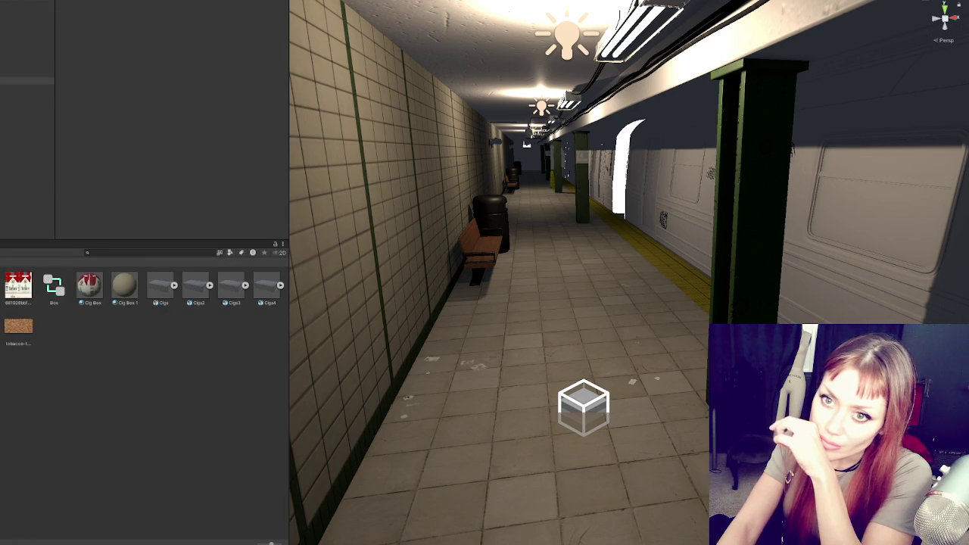
Step: With Main Camera selected, create a new Camera from the Hierarchy's context menu, then deselect it
click(27, 95)
right_click(30, 194)
click(28, 415)
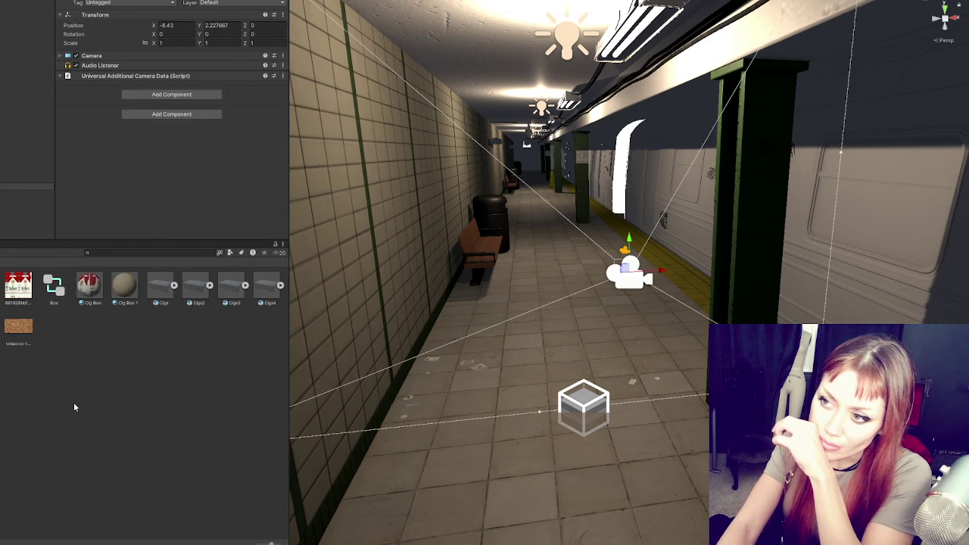
click(4, 237)
Step: Set the Cigs3 model's Rig Root node to Cigarettes and apply
click(229, 288)
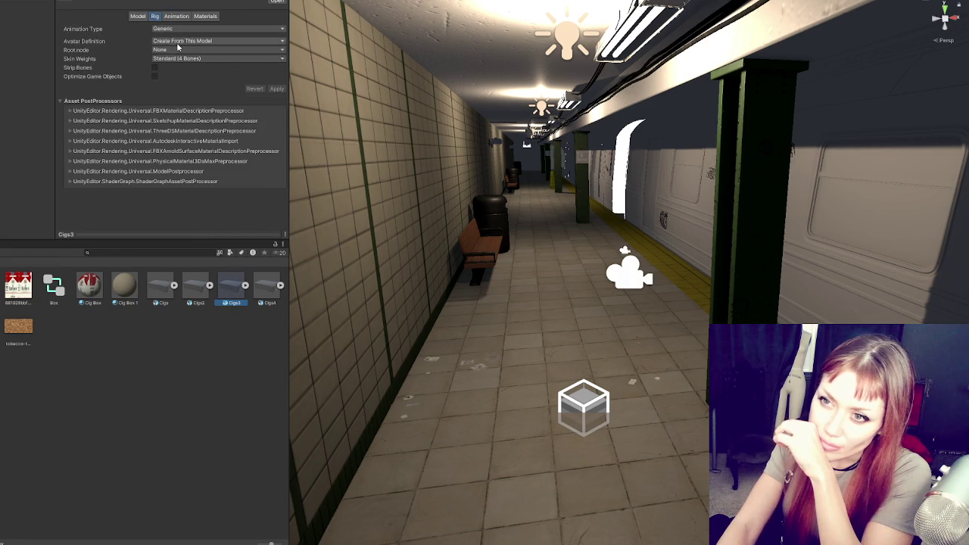
click(175, 50)
click(176, 69)
click(277, 88)
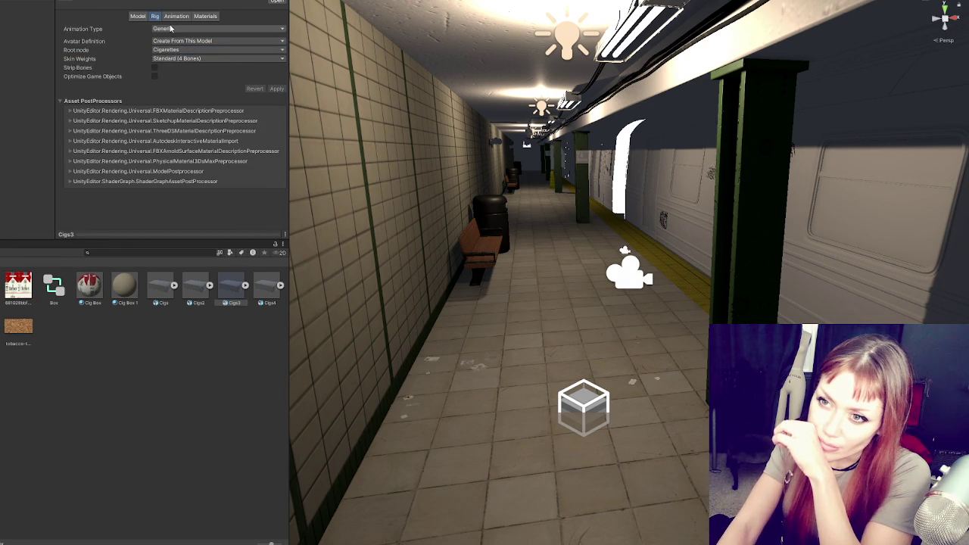
click(136, 16)
Step: Place Cigs3 on the platform and assign the Box controller to its Animator
mouse_move(224, 280)
mouse_down()
mouse_move(215, 287)
mouse_move(417, 426)
mouse_move(489, 409)
mouse_up()
mouse_move(53, 286)
mouse_down()
mouse_move(69, 289)
mouse_move(195, 89)
mouse_up()
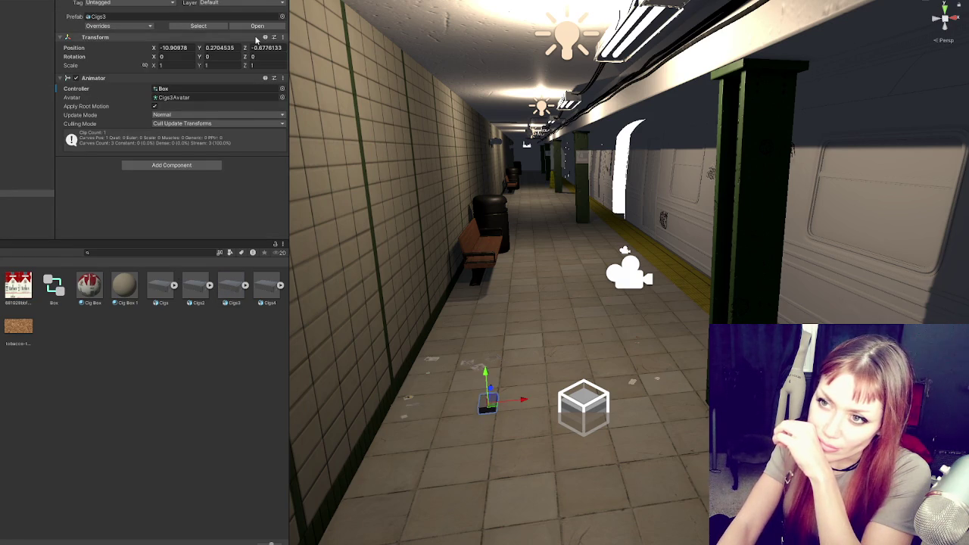
click(27, 186)
click(28, 194)
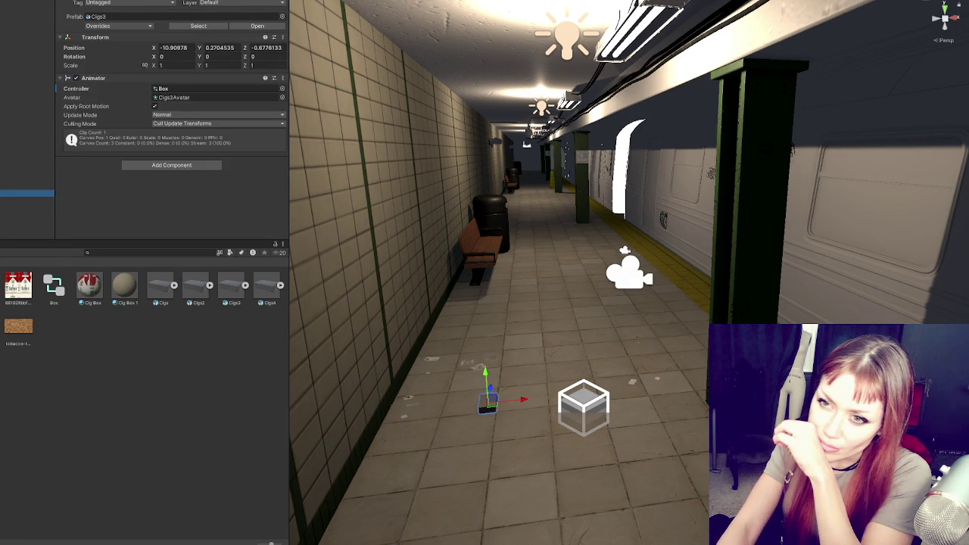
right_click(28, 194)
key(Escape)
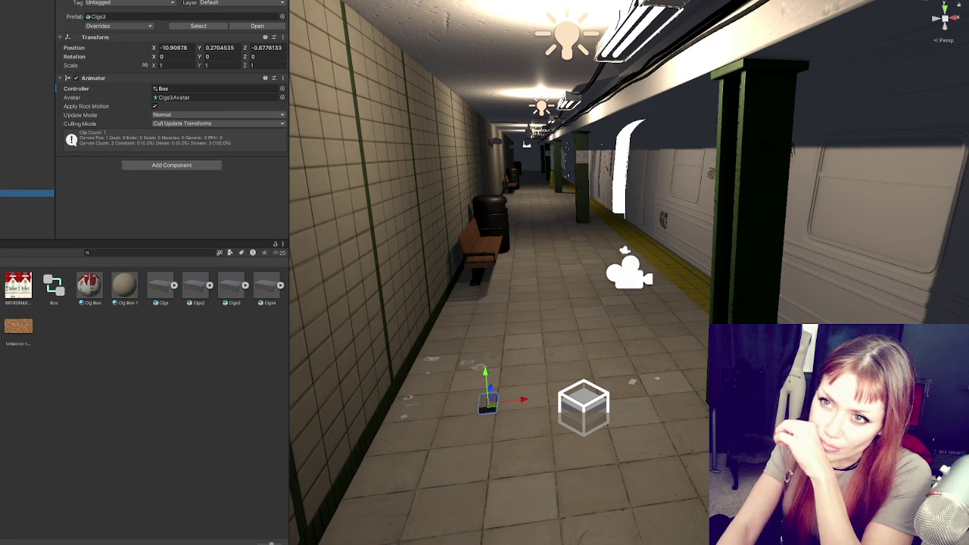
Step: Open the Opsive Character Manager and load Cigs3 (1) as the character to build
click(197, 15)
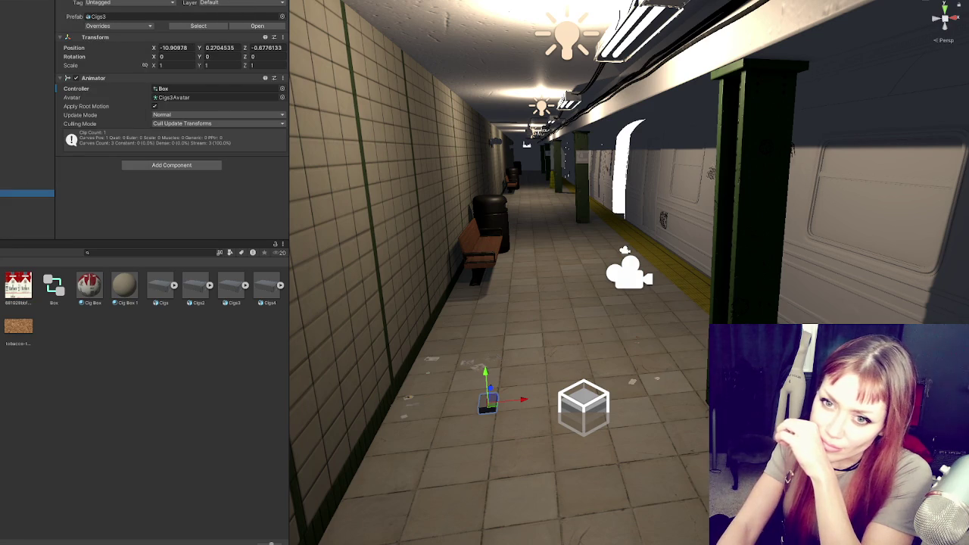
drag(27, 193, 454, 159)
click(428, 167)
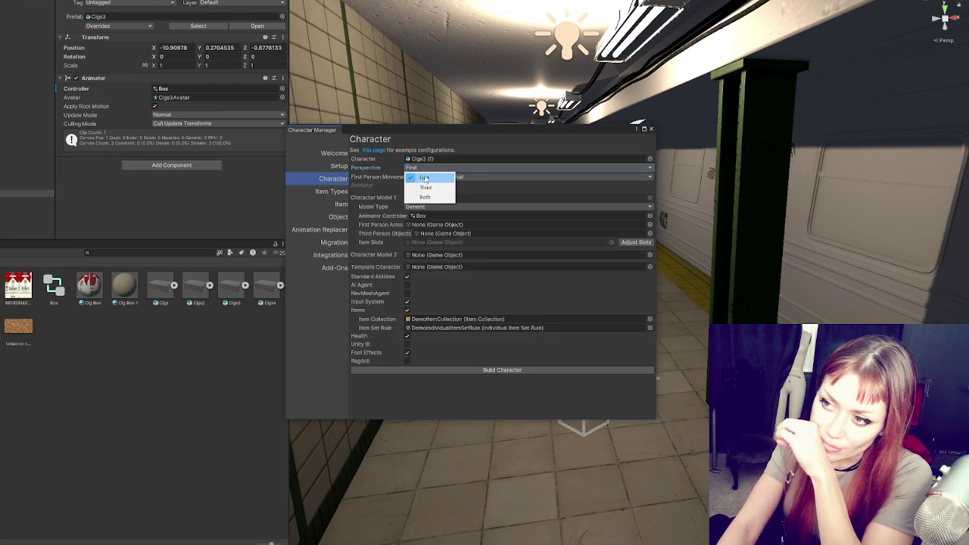
Step: Build Cigs3 (1) as a third-person character with Items turned off
click(428, 187)
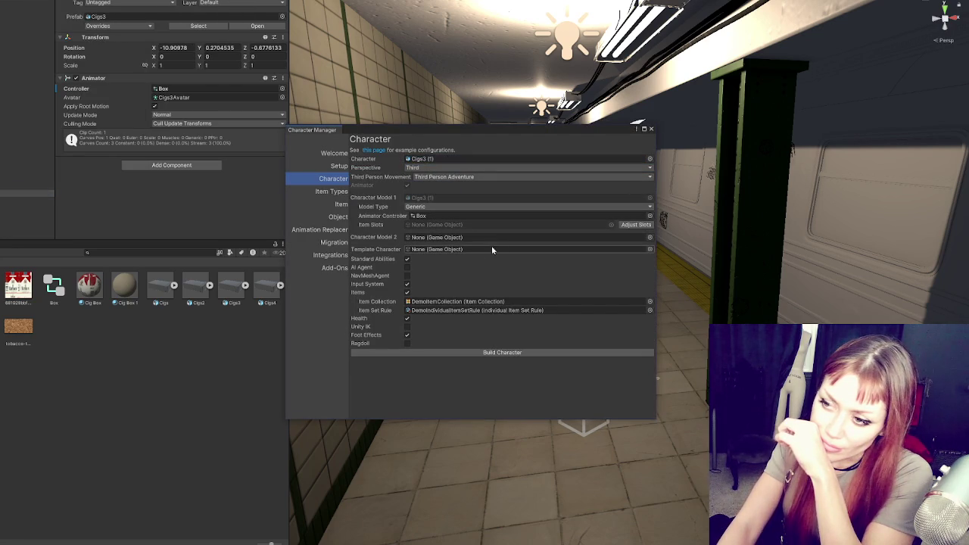
click(407, 292)
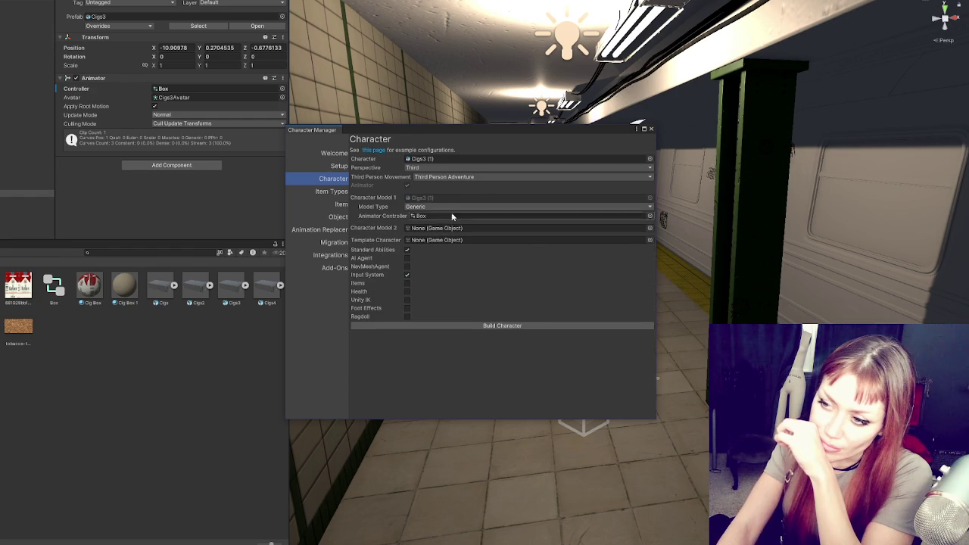
click(503, 326)
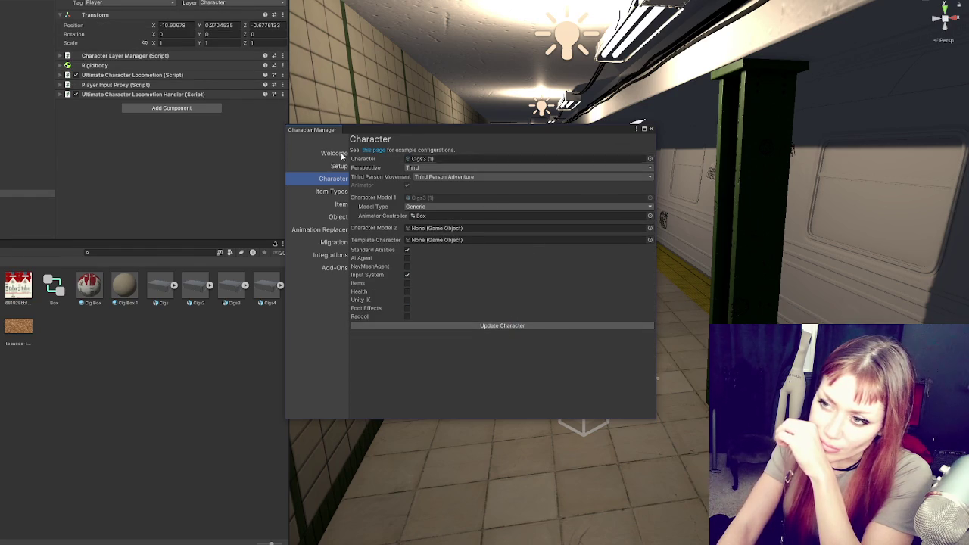
Step: Set up a third-person scene camera under Setup > Scene and close the Character Manager
click(327, 166)
click(506, 148)
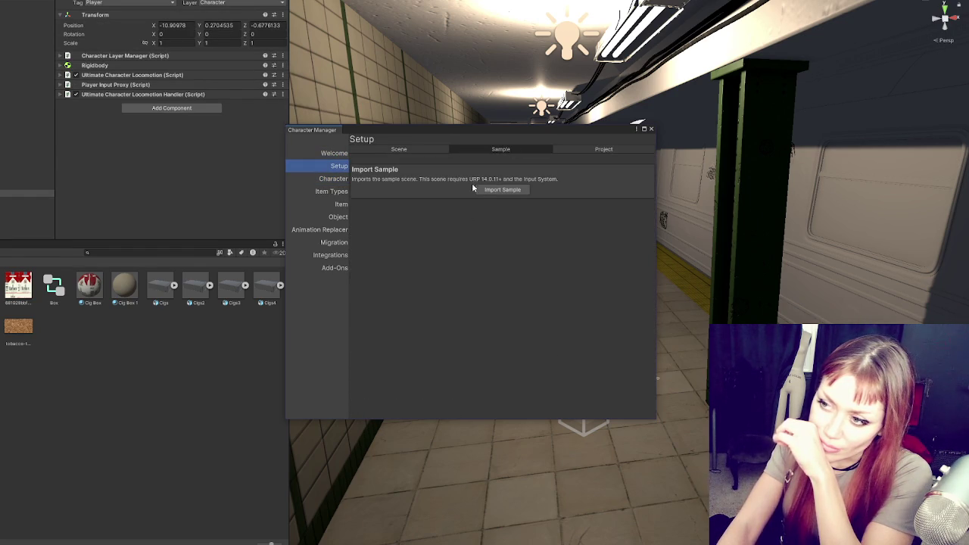
click(409, 149)
click(448, 235)
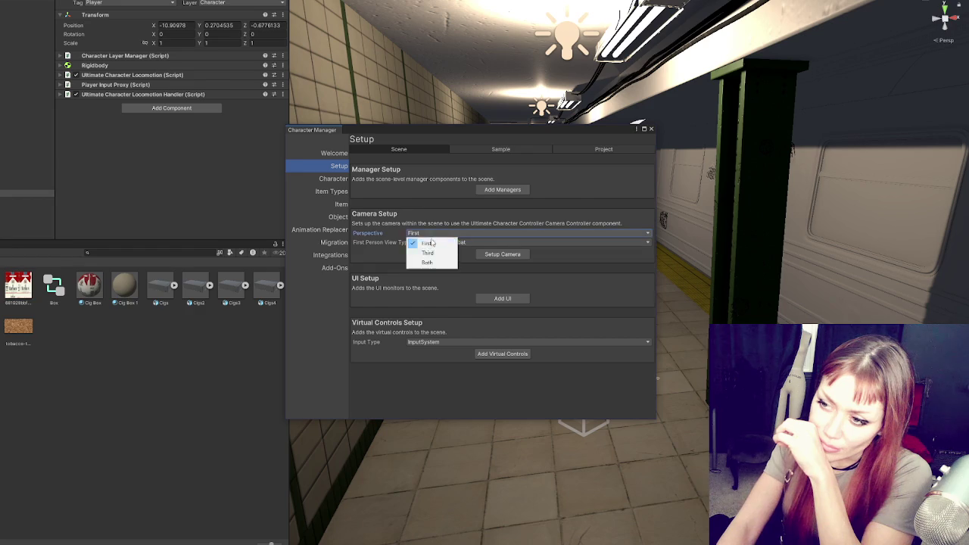
click(432, 255)
click(502, 256)
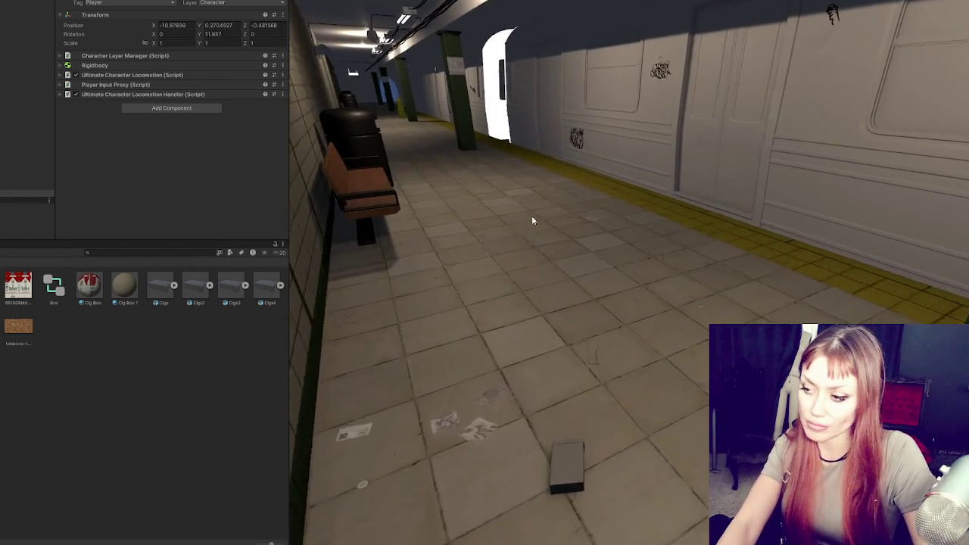
Step: Walk the box character forward and turning along the platform, then stop play mode
key(w)
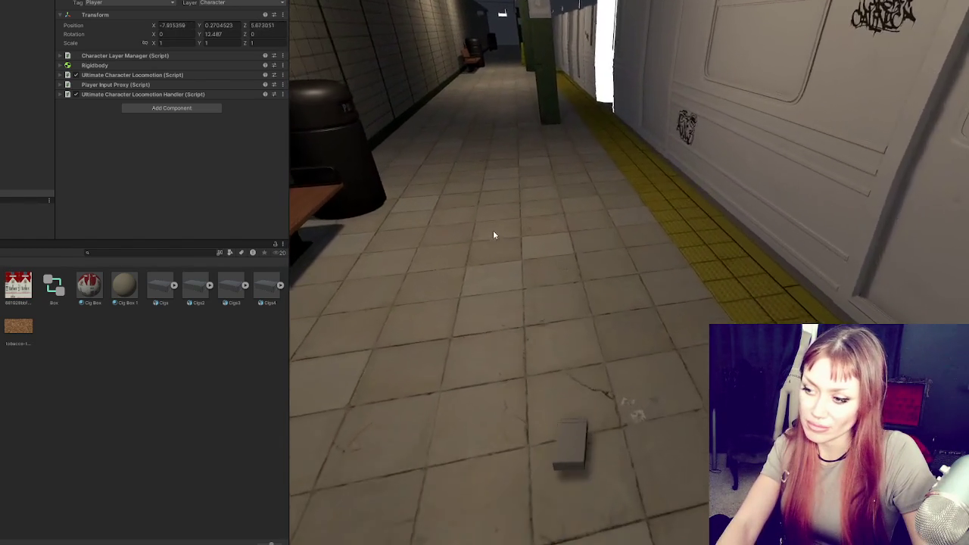
key(w)
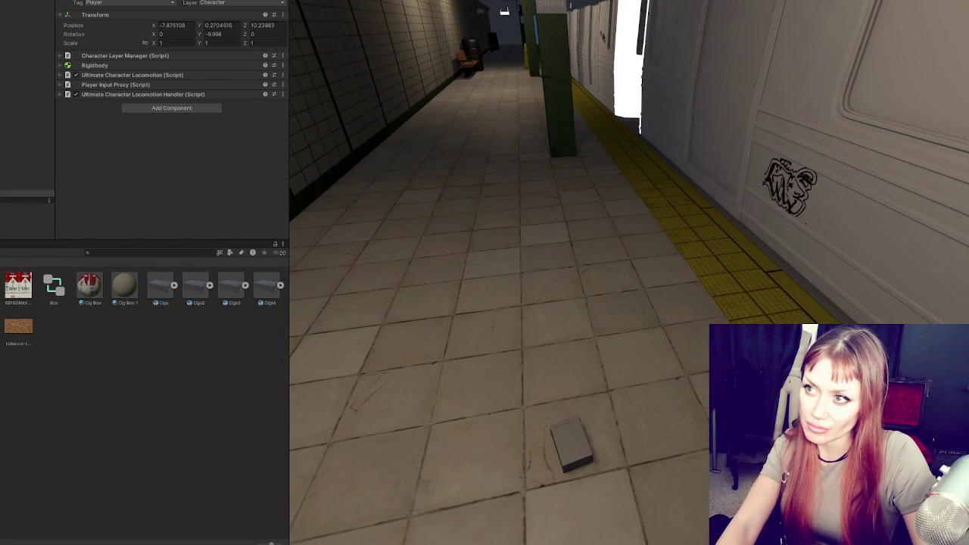
key(ctrl+p)
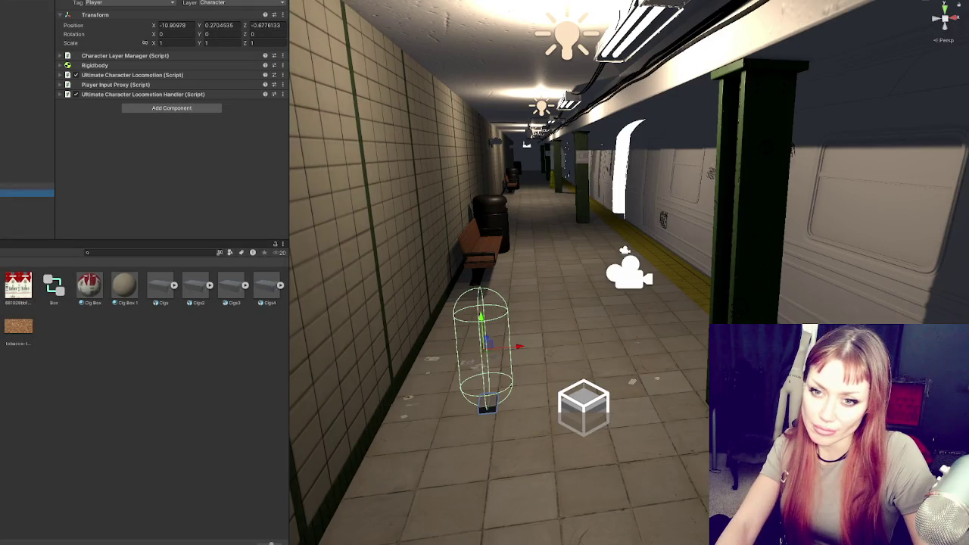
Step: Inspect SubCharacter's Player Input settings, then select the Box controller asset
click(27, 206)
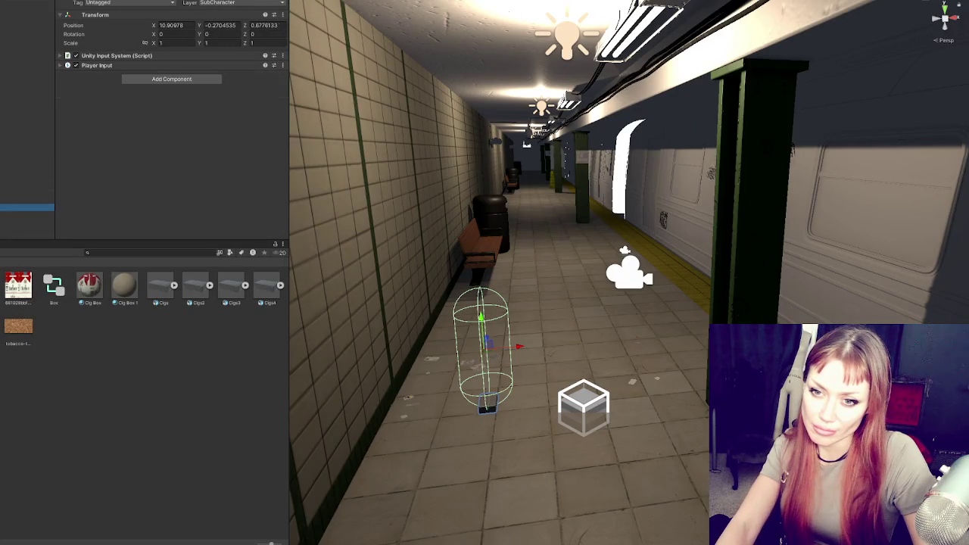
click(119, 65)
click(121, 65)
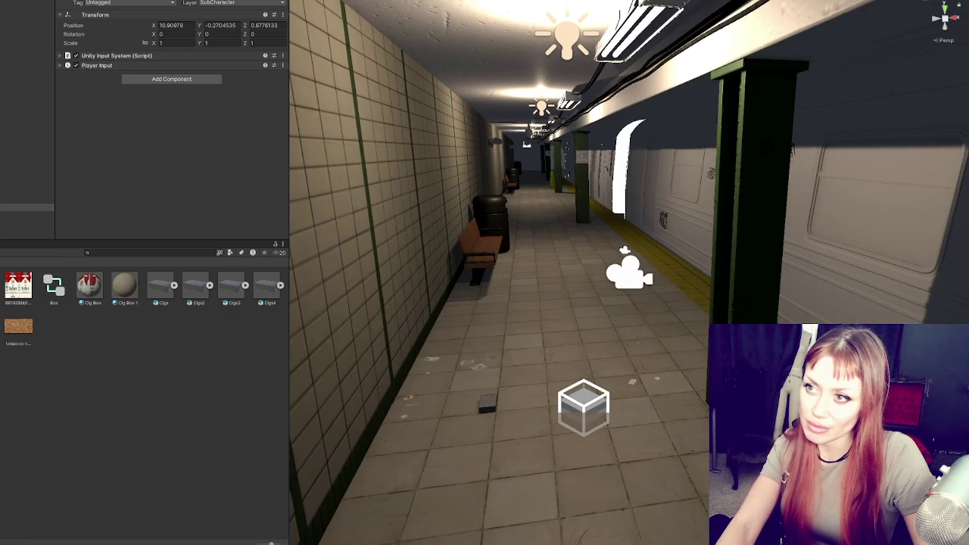
click(57, 288)
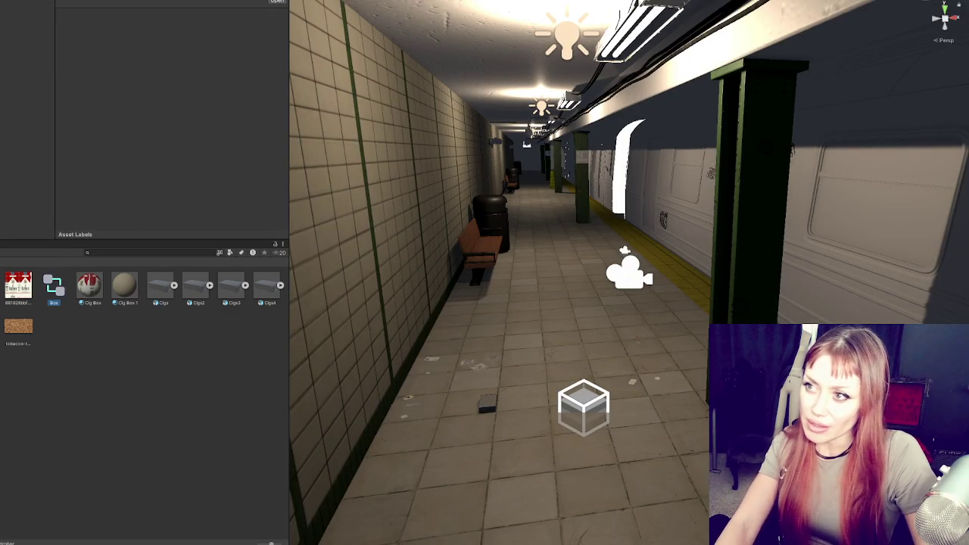
Step: Search the project for 'demo', open the Demo animator controller and duplicate it
double_click(53, 286)
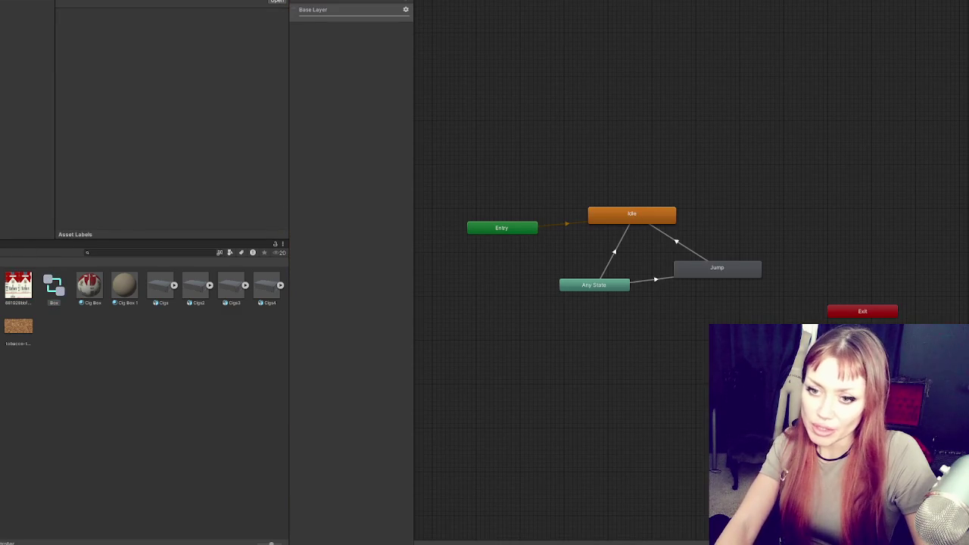
click(27, 109)
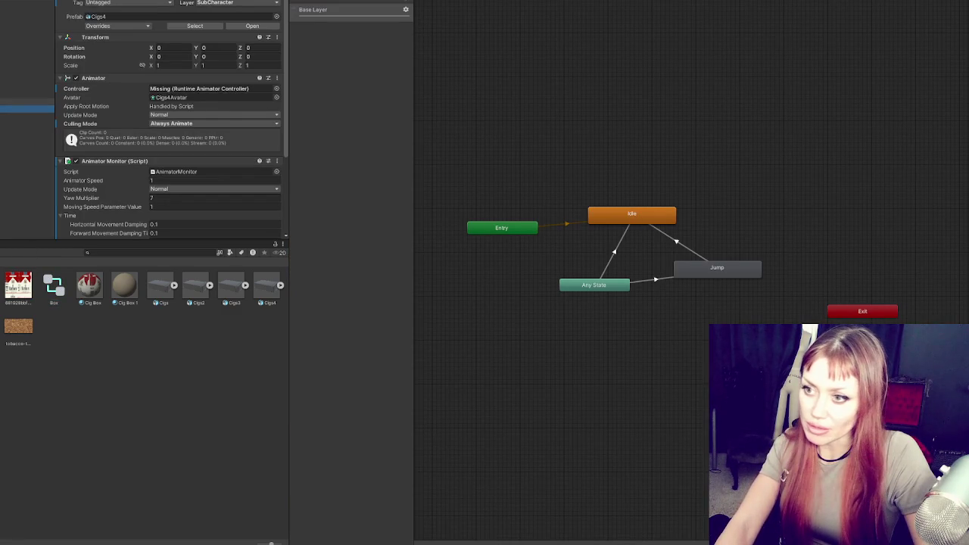
click(121, 241)
click(121, 252)
text(demo)
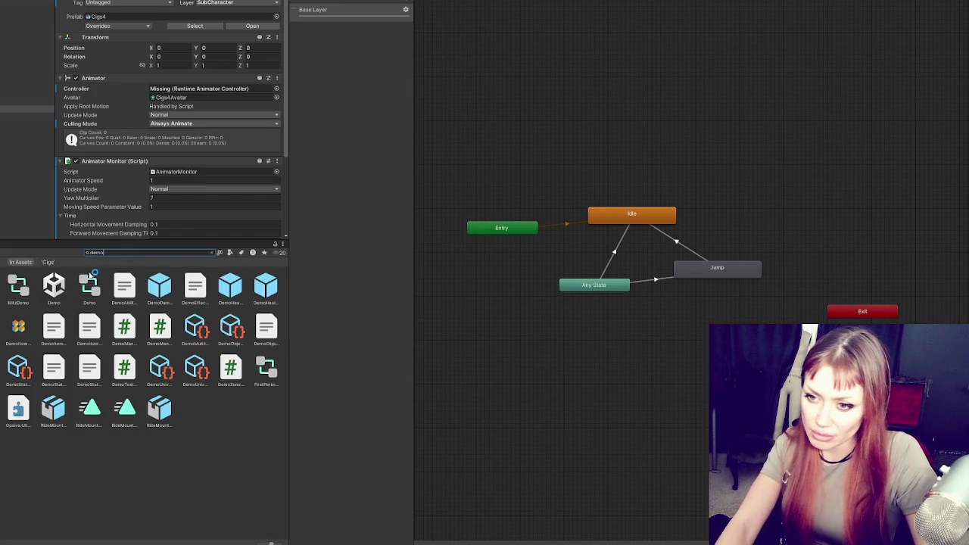
click(89, 279)
double_click(655, 288)
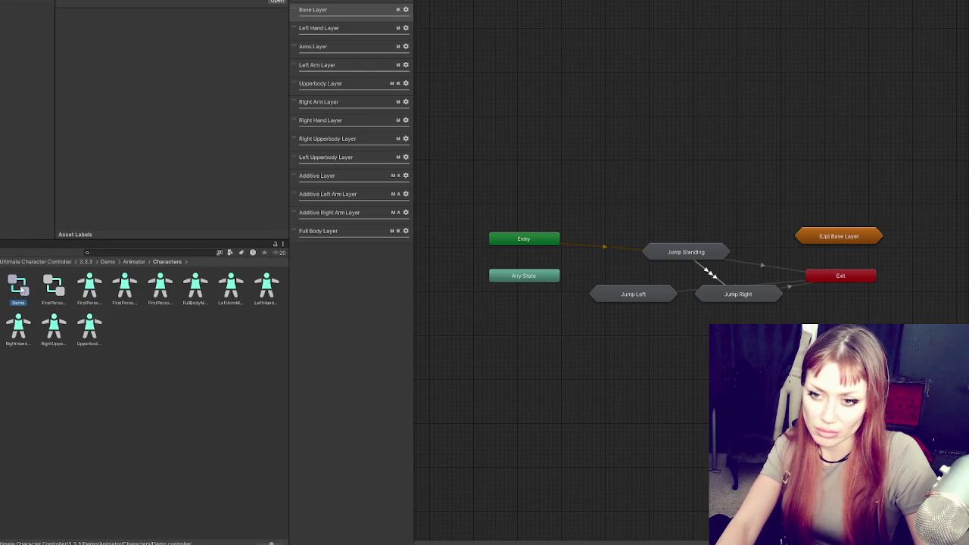
key(ctrl+d)
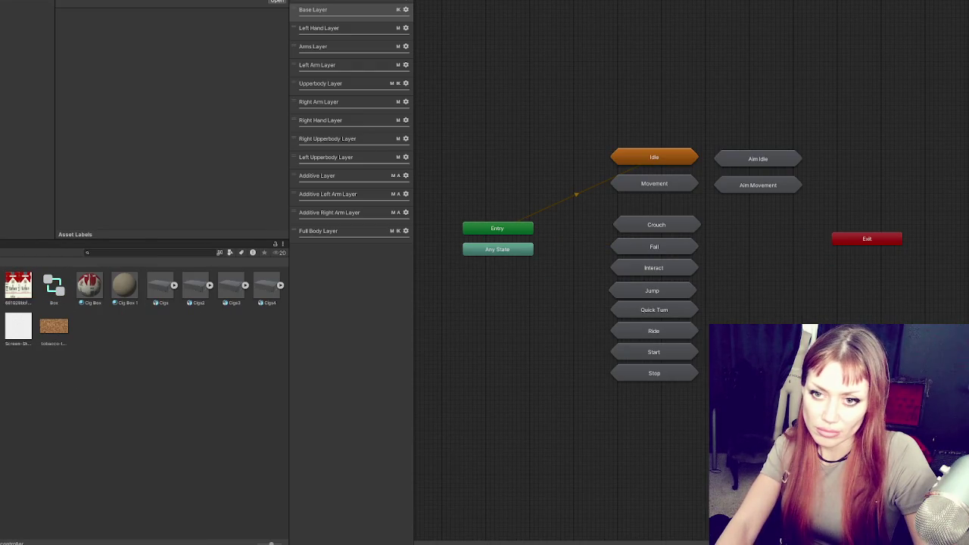
Step: Drag the duplicated controller onto Cigs3's Animator Controller field and check the Player's components
click(27, 201)
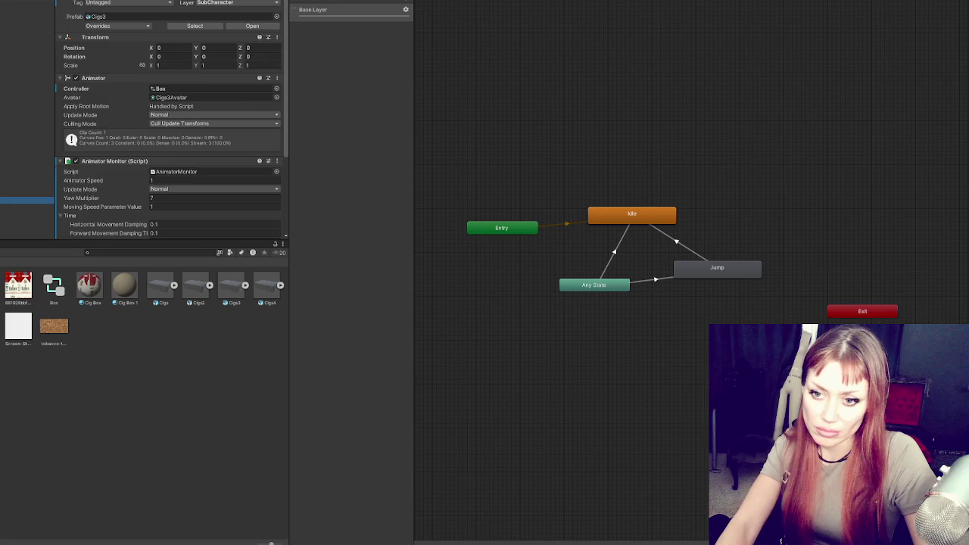
scroll(187, 87, down, 2)
drag(187, 87, 195, 36)
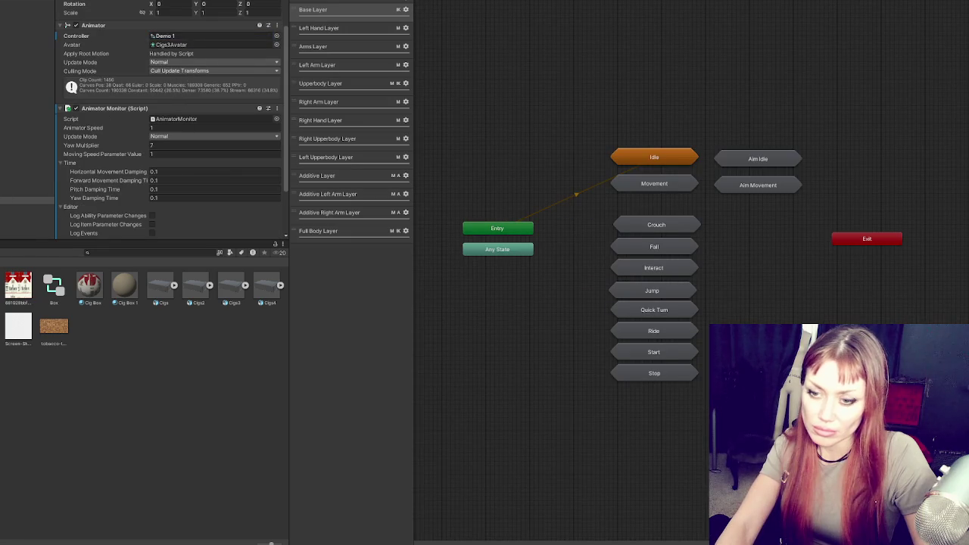
click(576, 175)
click(28, 192)
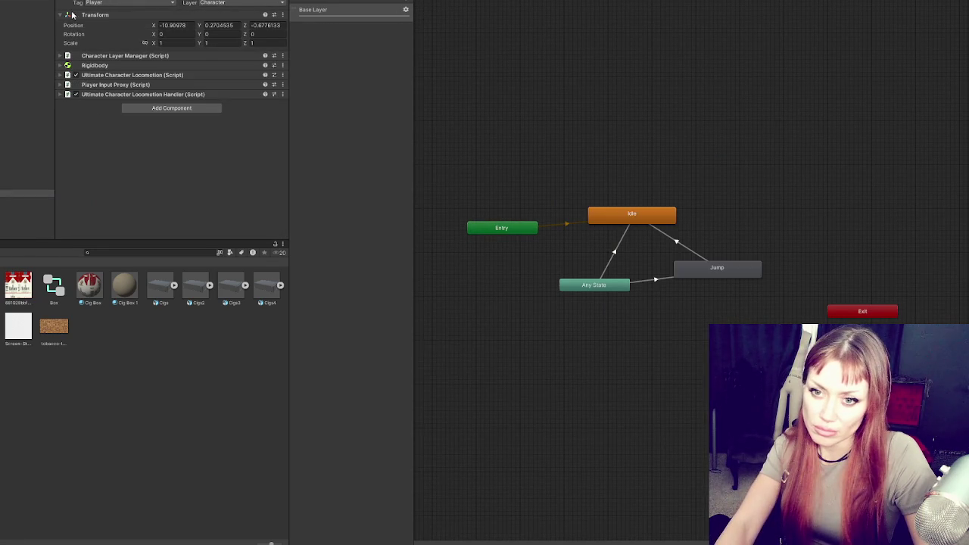
key(Escape)
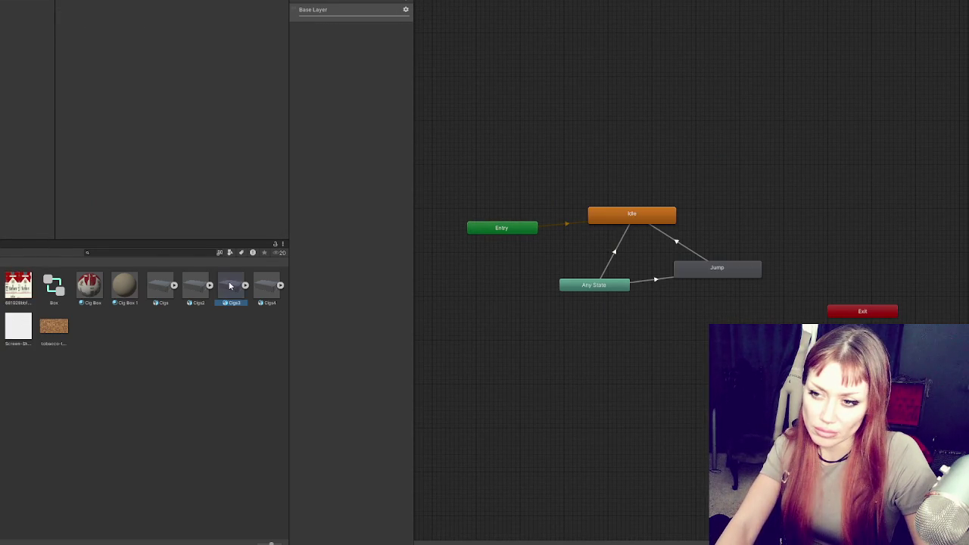
Step: Assign Demo 1 to Cigs3's Animator and add an empty New State as Layer Default
click(230, 285)
drag(26, 214, 170, 93)
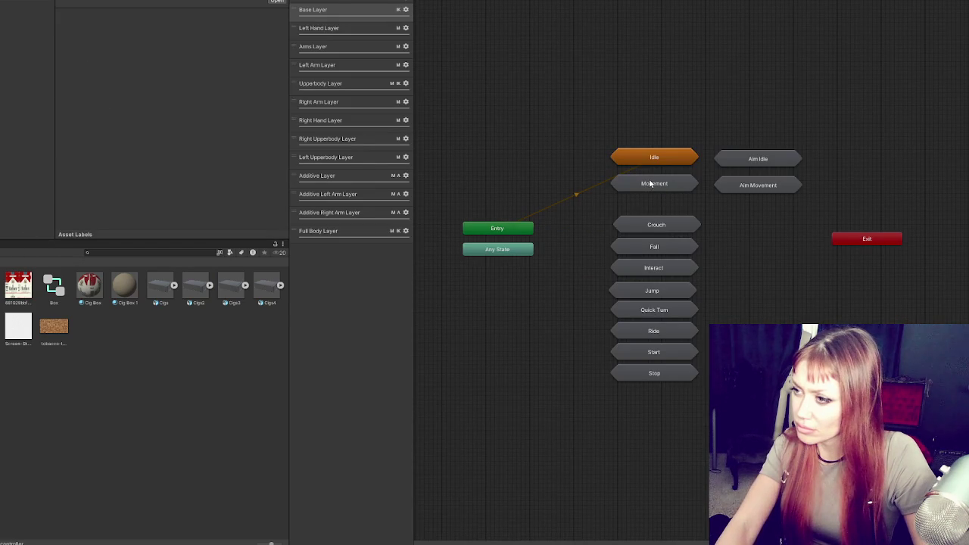
right_click(615, 123)
mouse_move(644, 127)
click(726, 127)
mouse_move(516, 220)
mouse_down()
mouse_move(617, 246)
mouse_move(562, 215)
mouse_up()
right_click(498, 227)
click(537, 233)
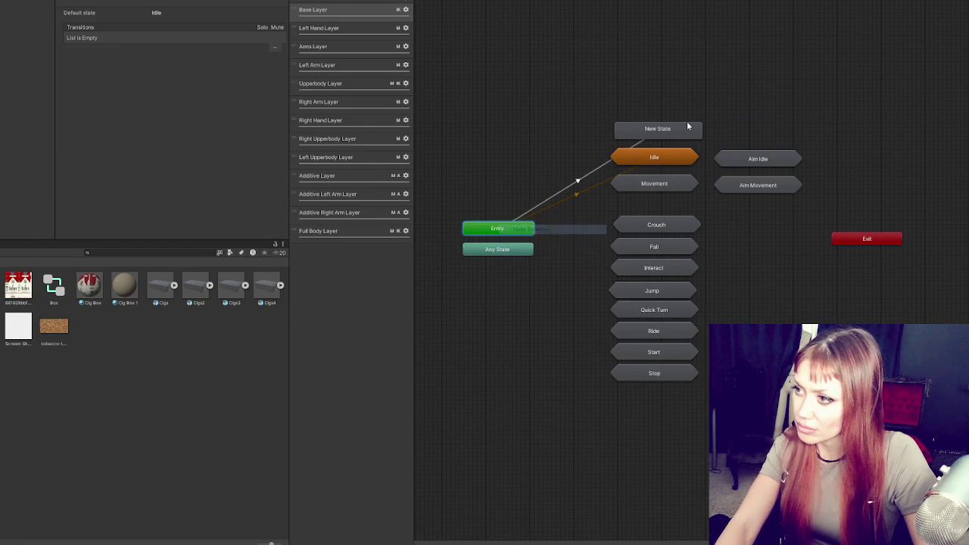
click(649, 133)
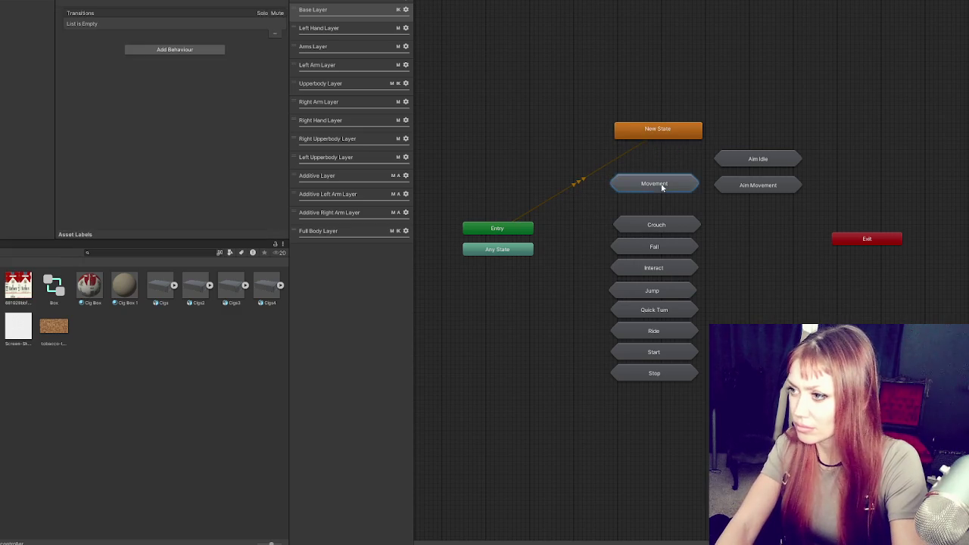
Step: Create a blend tree inside New State, keeping the Entry transition selected
click(593, 175)
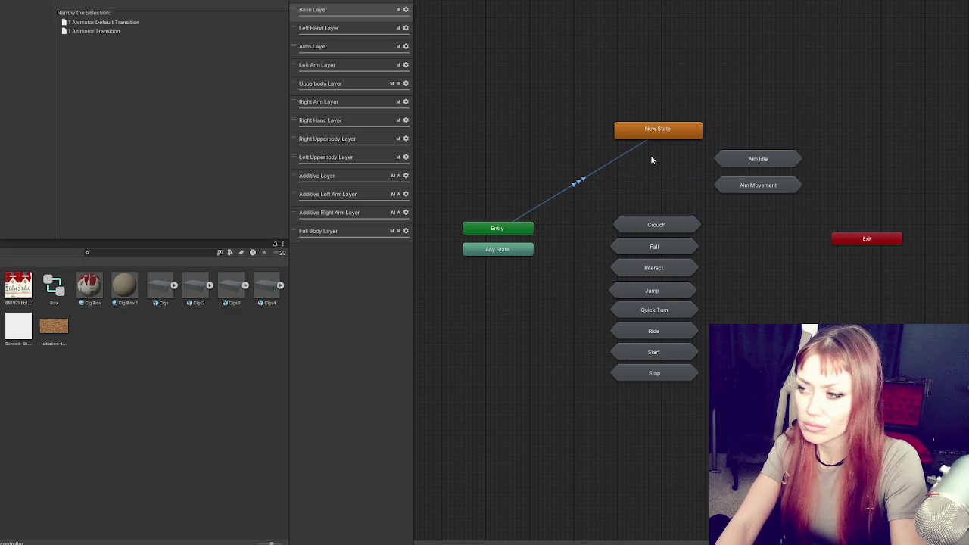
right_click(629, 132)
click(640, 168)
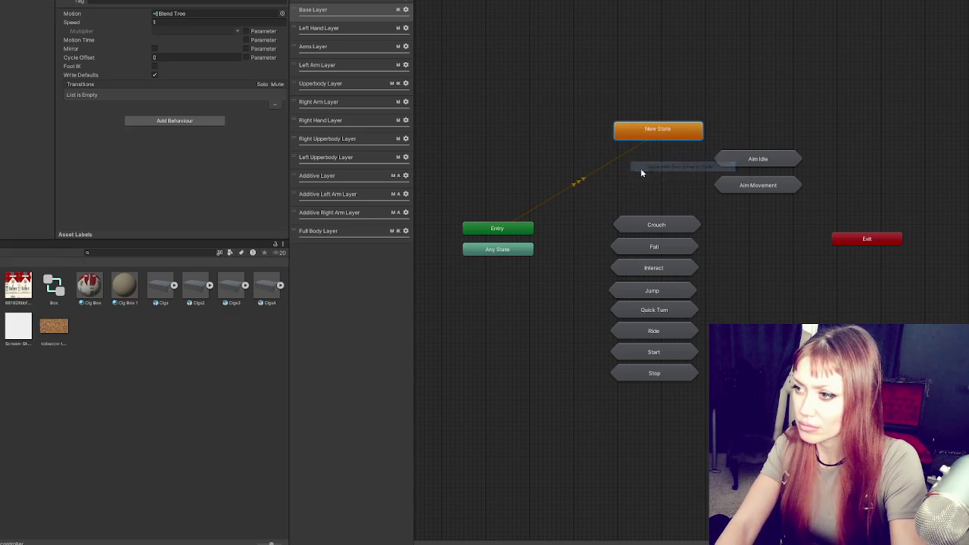
right_click(610, 168)
click(584, 183)
right_click(583, 180)
click(613, 215)
right_click(583, 182)
click(584, 182)
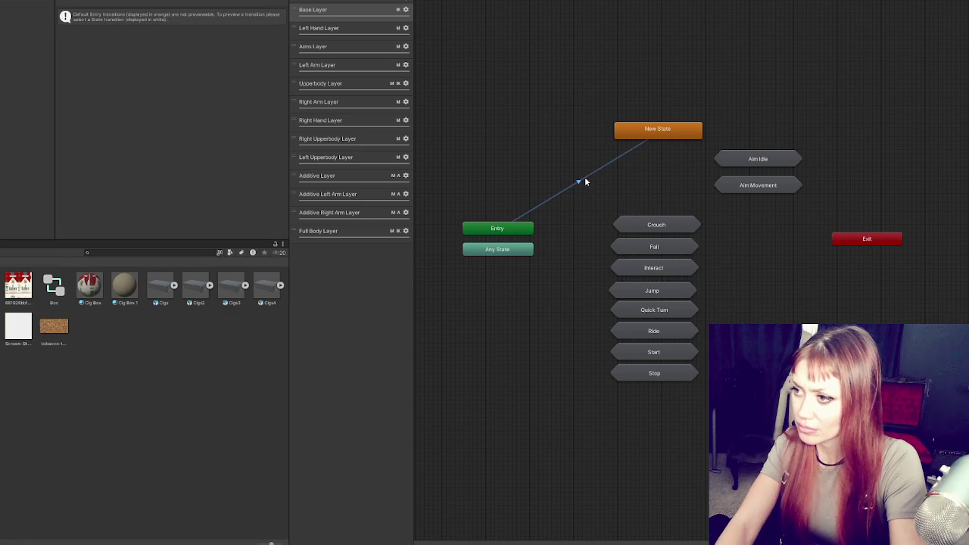
Step: Delete the Aim Idle, Aim Movement, Crouch, Fall and Interact states and move Jump level with Any State
mouse_move(761, 159)
mouse_down()
mouse_move(752, 212)
mouse_move(639, 254)
mouse_move(635, 278)
mouse_up()
key(Delete)
key(Delete)
drag(711, 317, 601, 408)
key(Delete)
drag(656, 290, 670, 249)
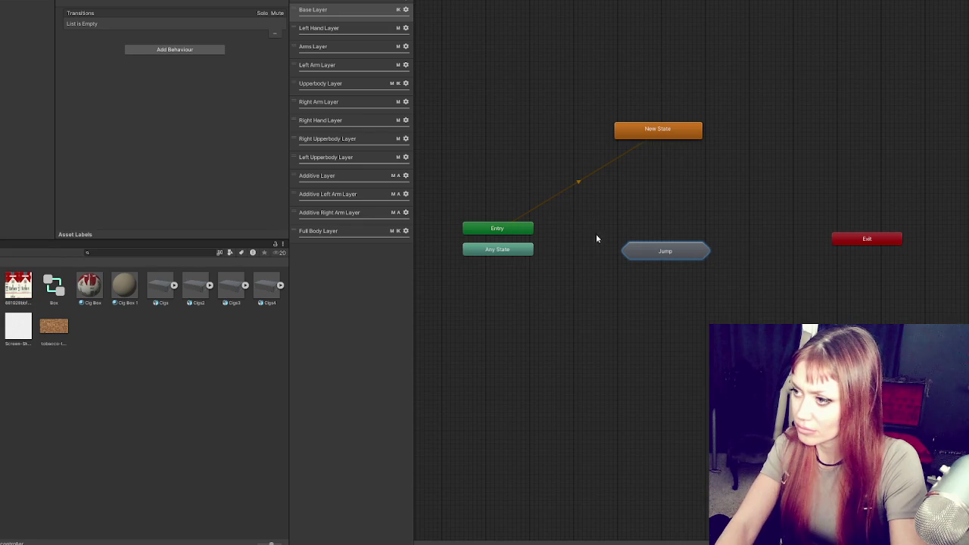
Step: Try an Any State transition to Jump, cancel it, and reselect Cigs3 in the Hierarchy
right_click(497, 250)
click(530, 254)
click(672, 253)
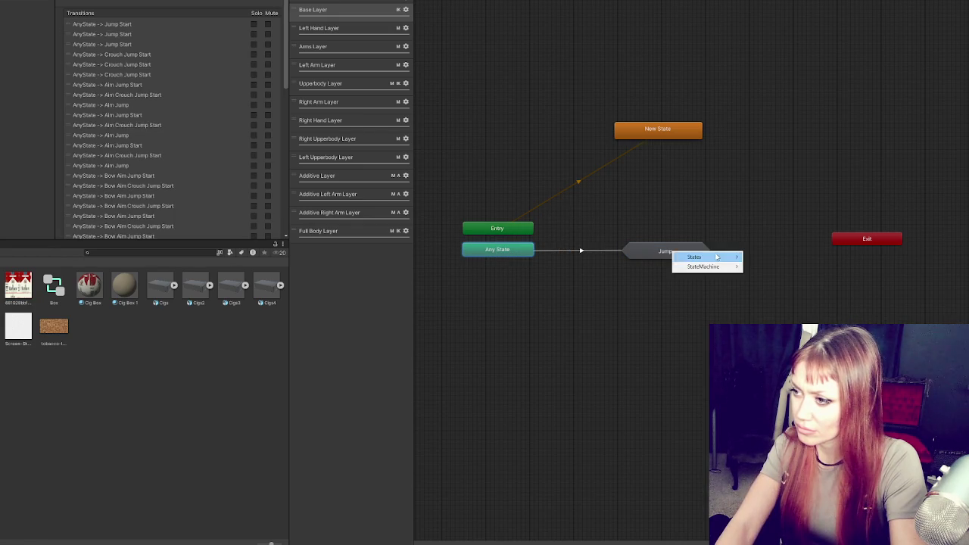
click(569, 293)
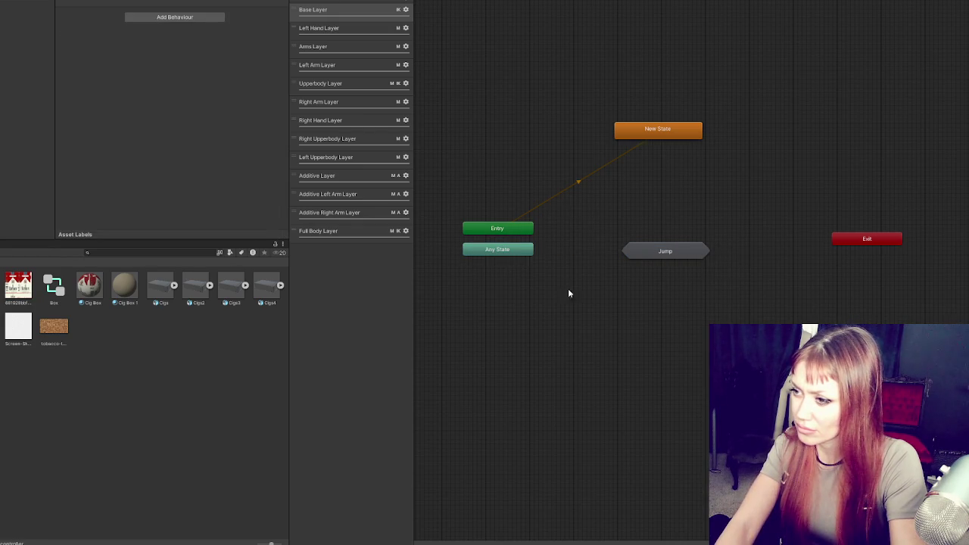
click(580, 181)
click(680, 128)
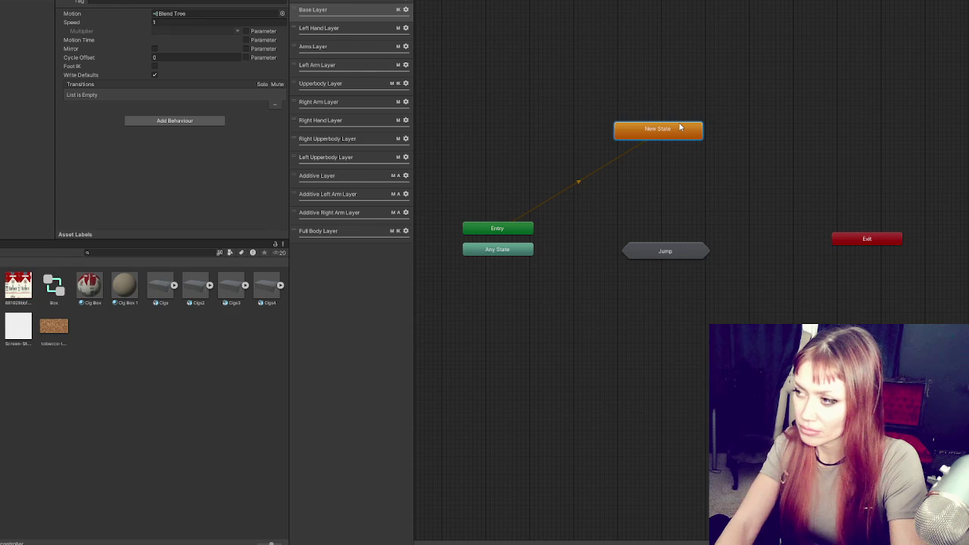
click(685, 182)
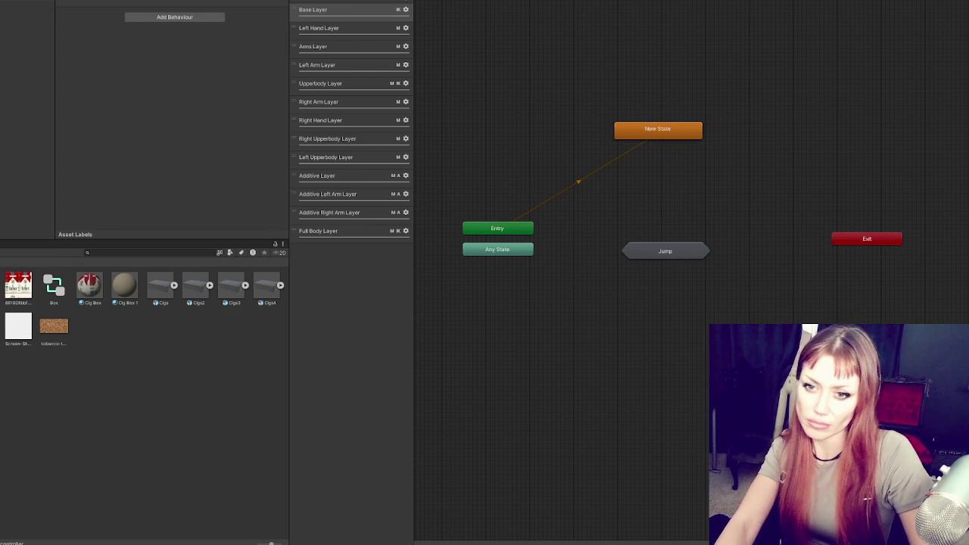
click(27, 215)
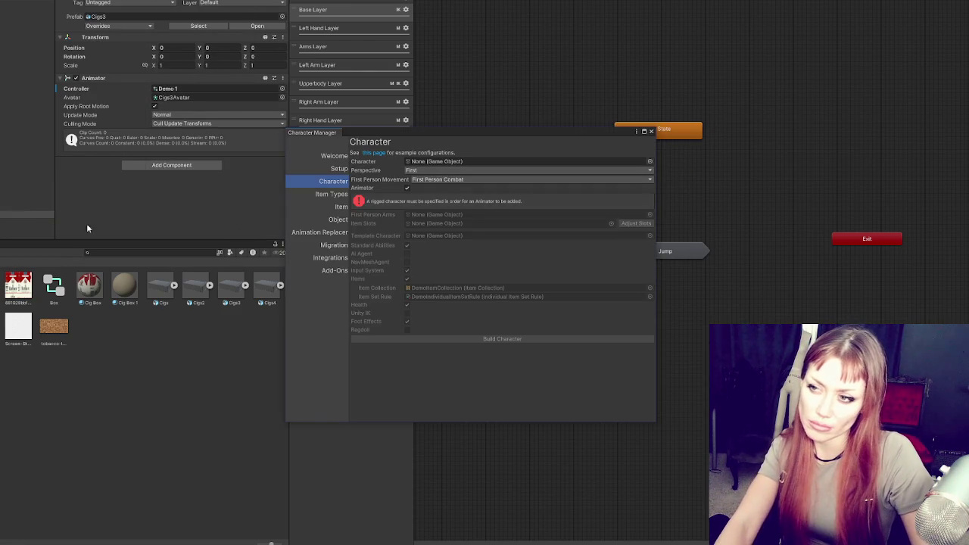
Step: Build Cigs3 as a third-person Generic character without Items or Foot Effects
drag(50, 217, 480, 165)
click(424, 170)
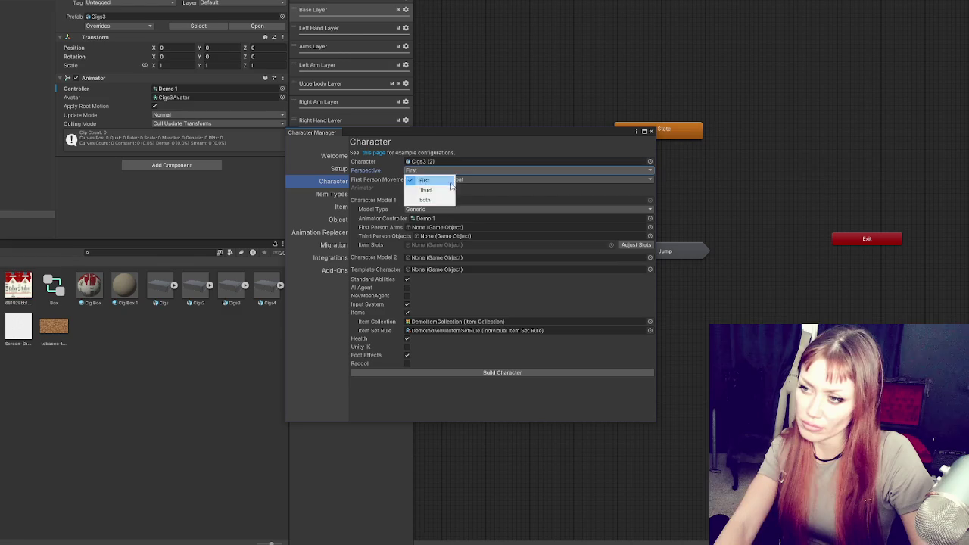
click(424, 187)
click(422, 209)
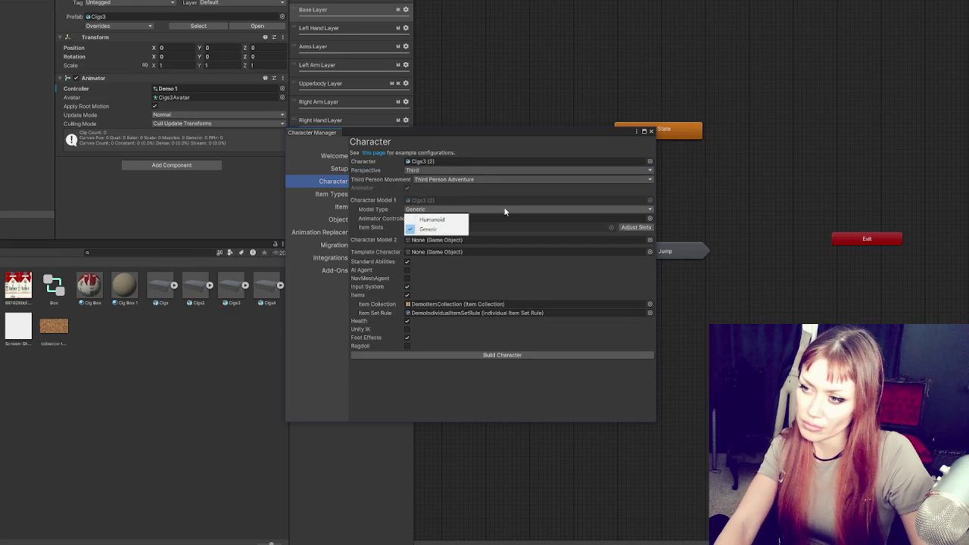
click(407, 323)
click(408, 295)
click(407, 310)
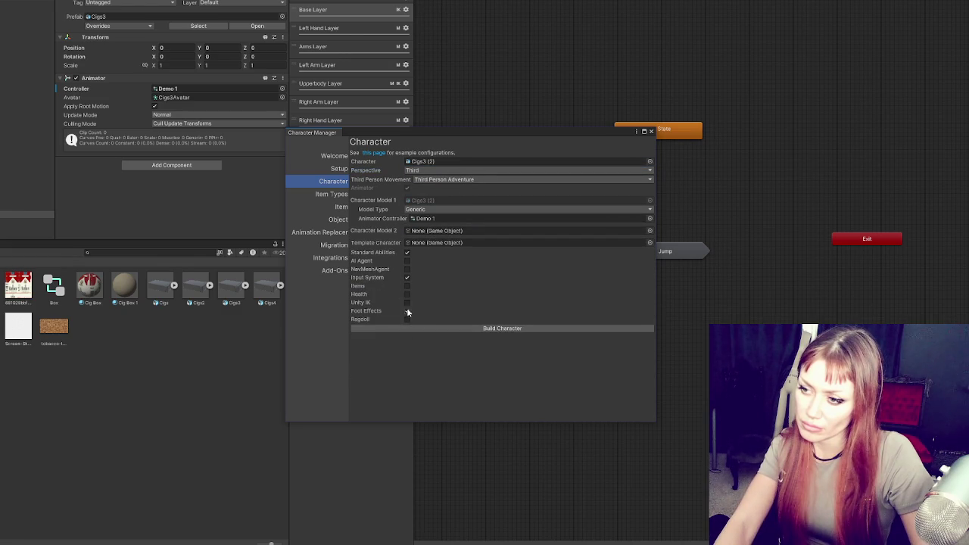
click(502, 328)
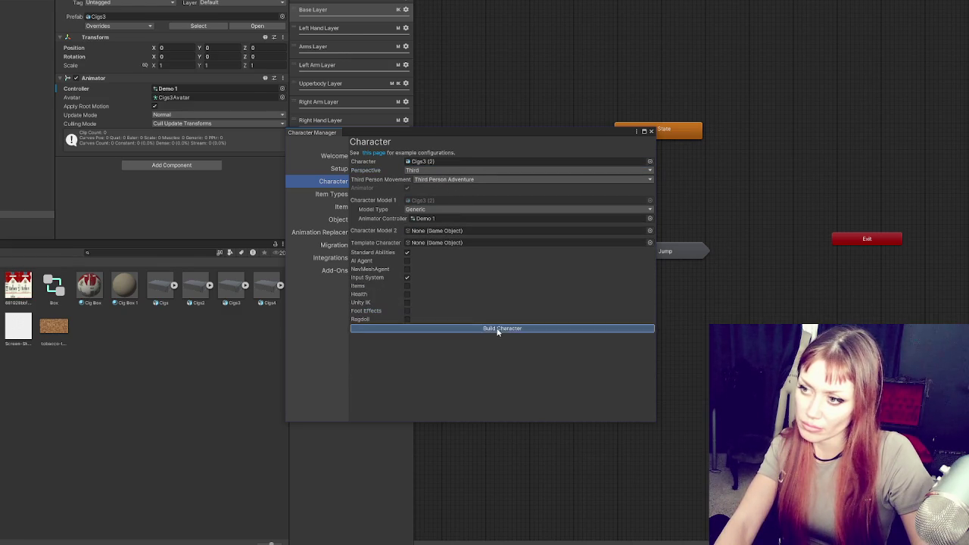
click(652, 131)
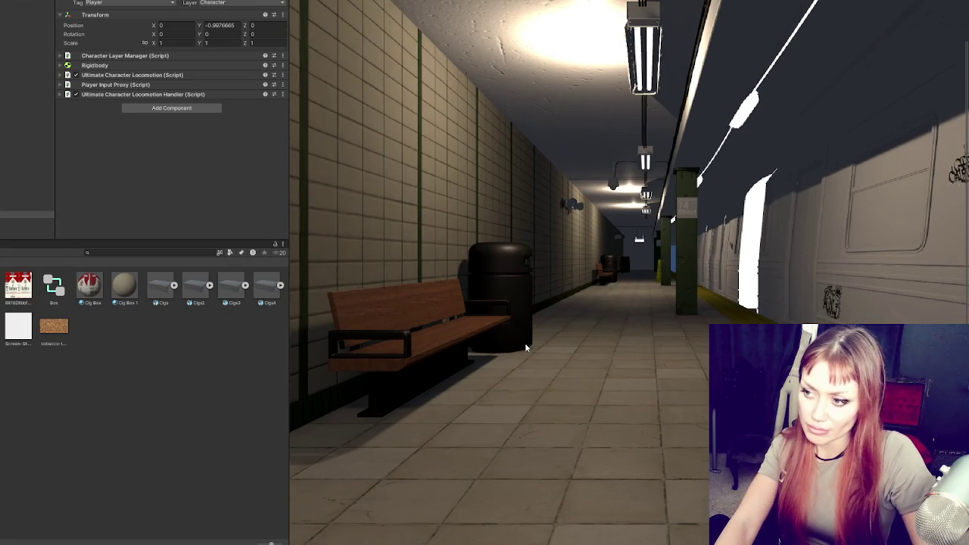
Step: Leave play mode and set the character's Rotation to X 0, Y 0, Z 0
key(ctrl+p)
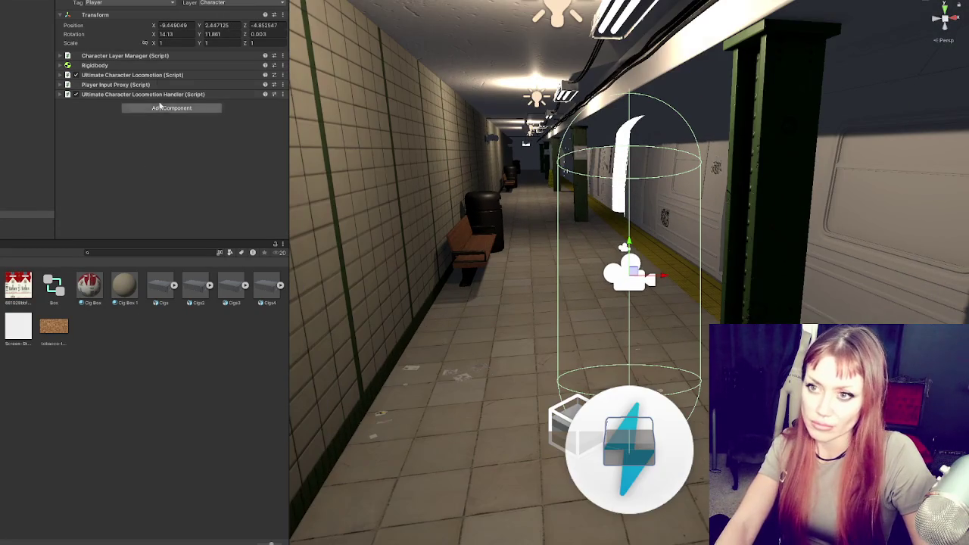
click(172, 34)
text(0)
key(Tab)
text(0)
key(Tab)
text(0)
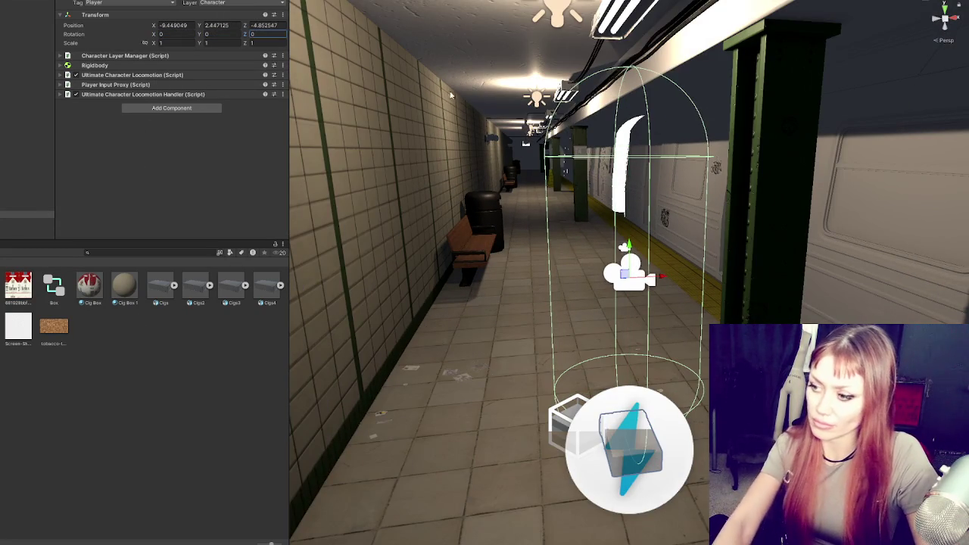
key(Return)
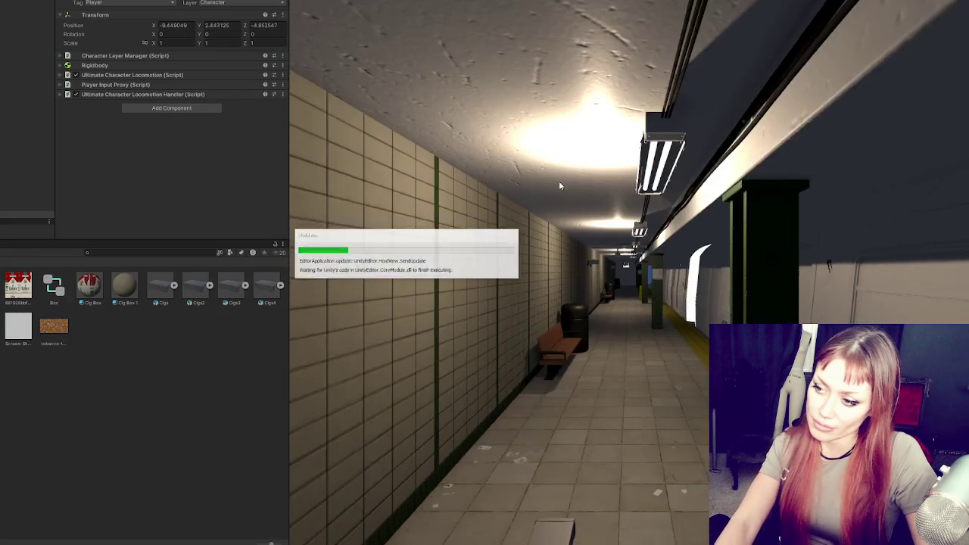
Step: Test-walk the character forward and backward along the platform, then exit play mode
key(w)
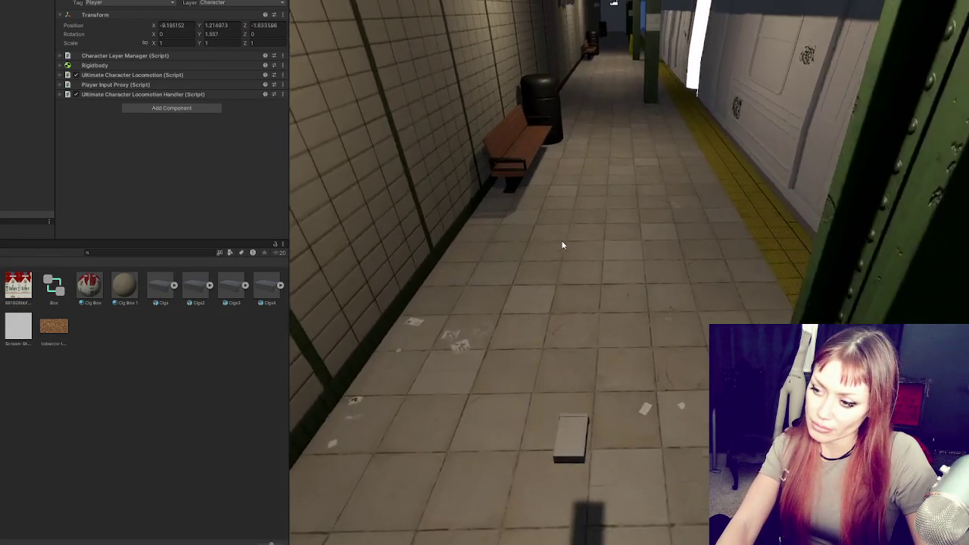
key(w)
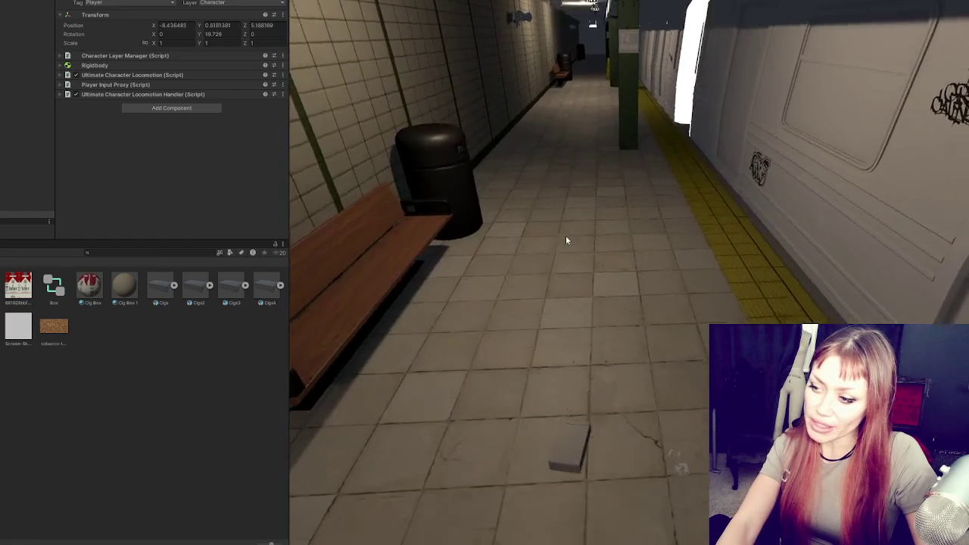
key(s)
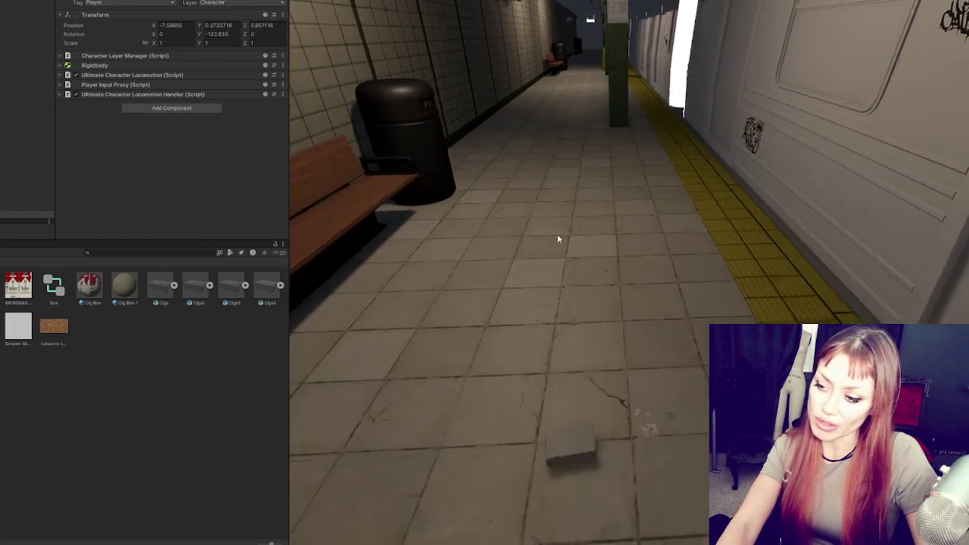
key(w)
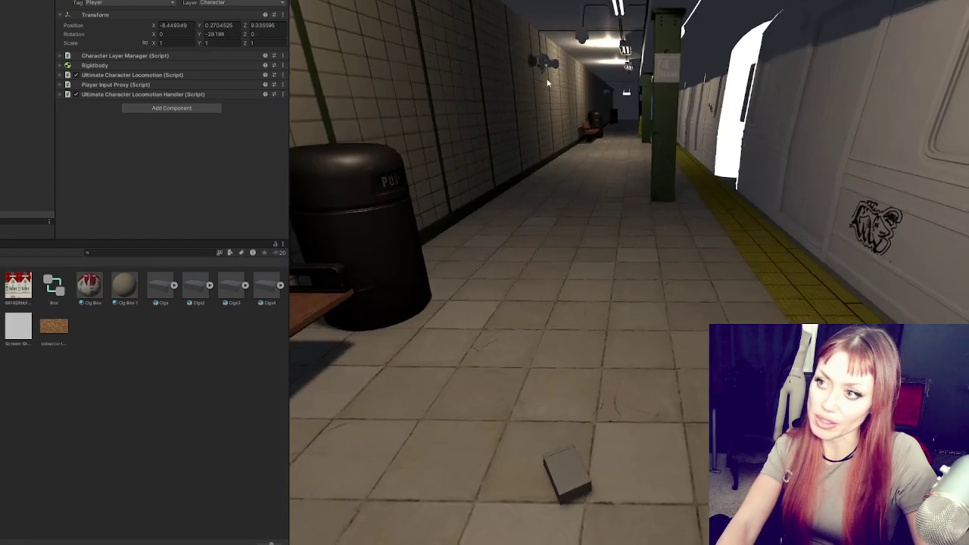
key(ctrl+p)
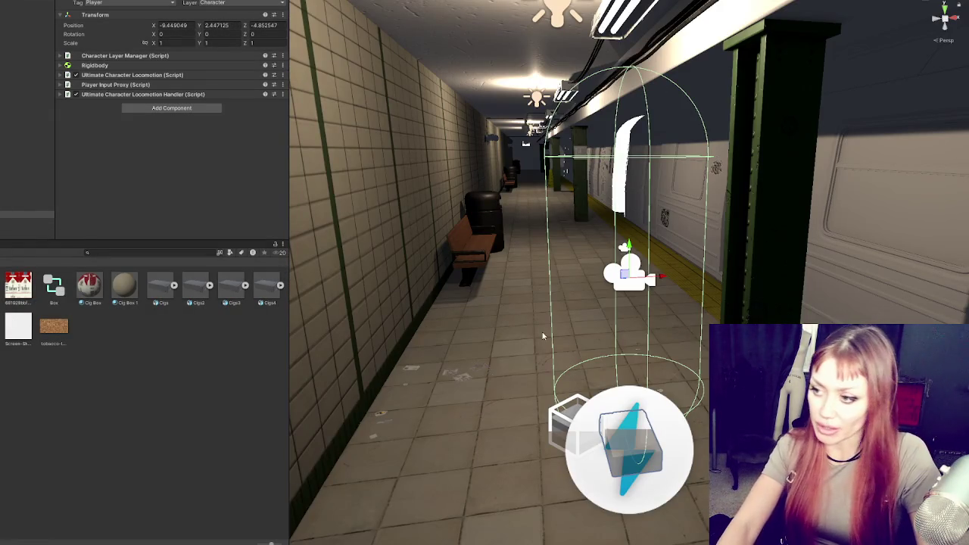
Step: Select the collider child object and set the capsule Radius and Height to 0.2
click(27, 215)
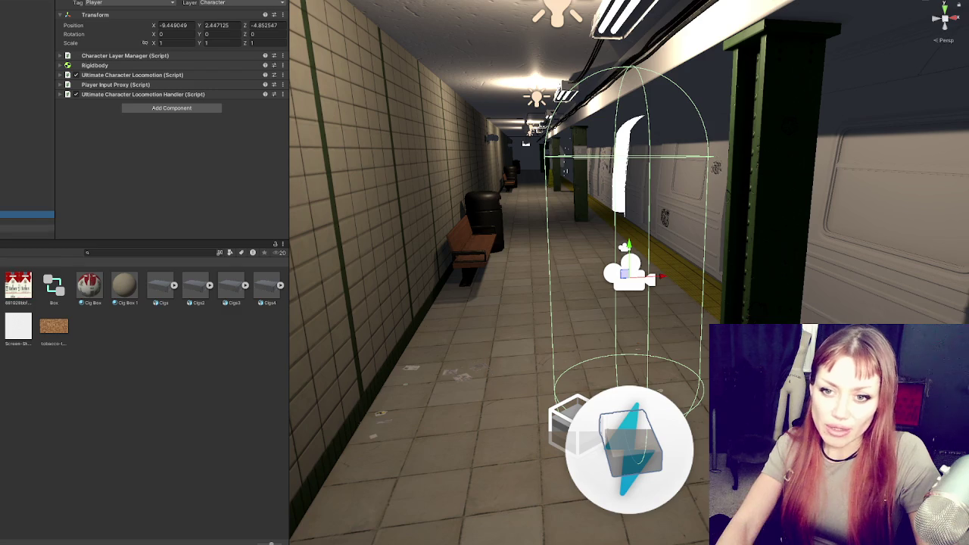
click(28, 228)
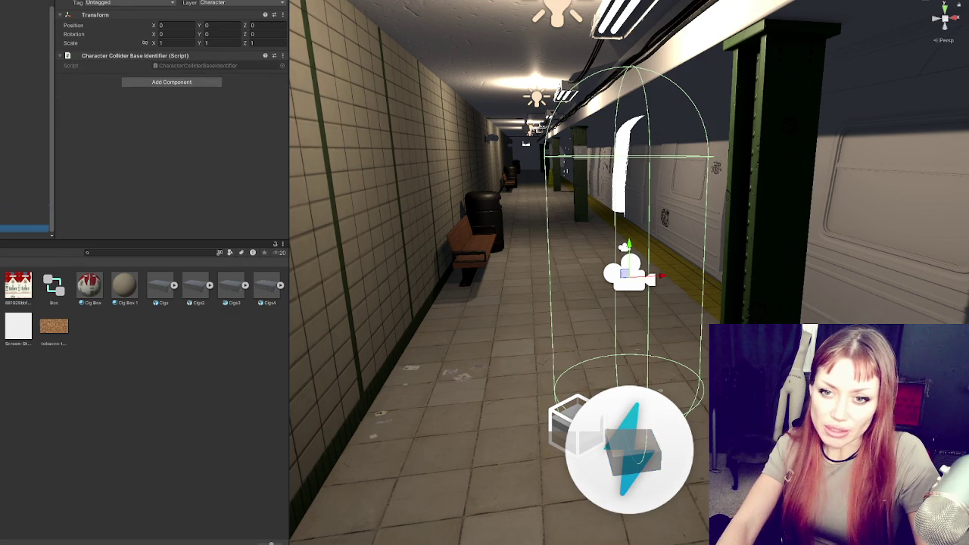
click(27, 228)
click(195, 115)
text(0.2)
key(Tab)
text(0.2)
Step: Reduce the capsule collider's Radius and Height to 0.04
click(195, 115)
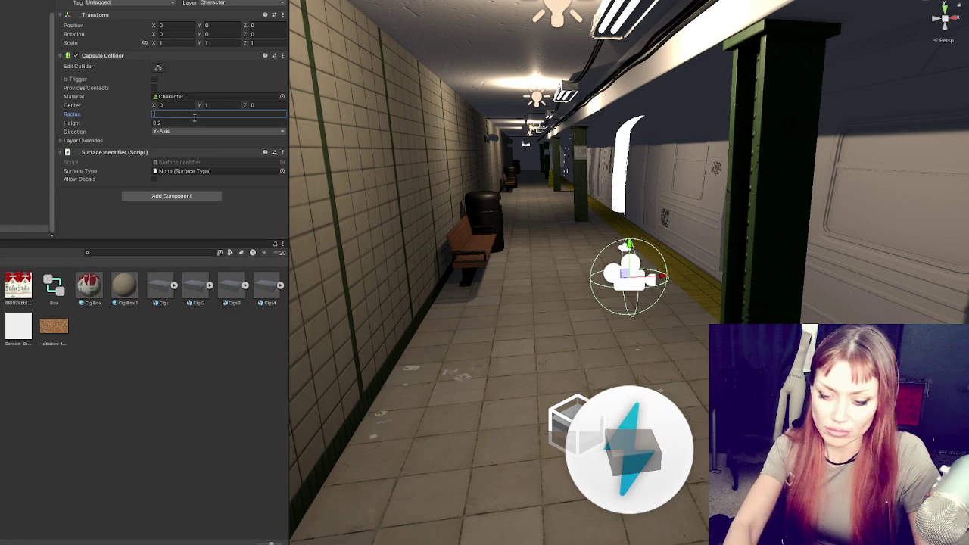
text(0.02)
key(Tab)
key(shift+Tab)
text(0.04)
key(Tab)
text(0.04)
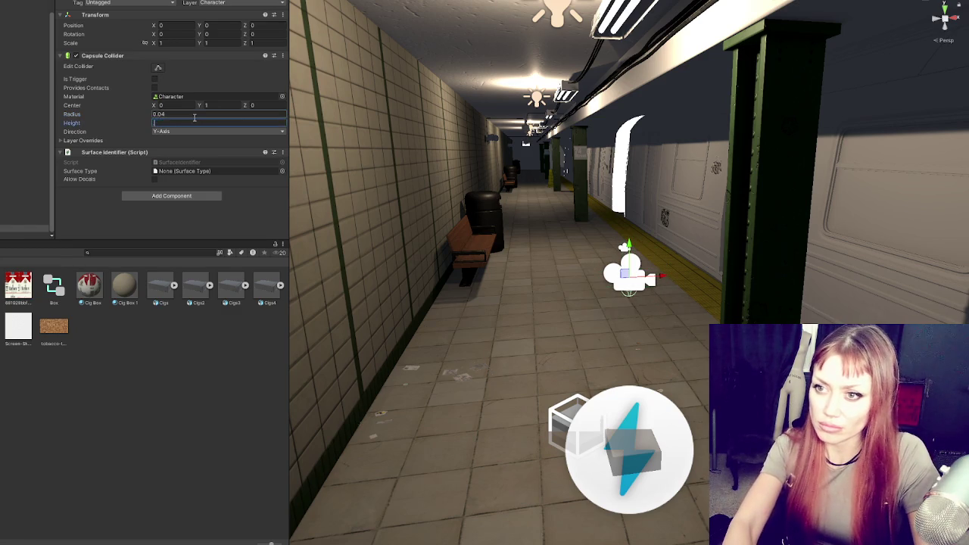
key(shift+Tab)
key(shift+Tab)
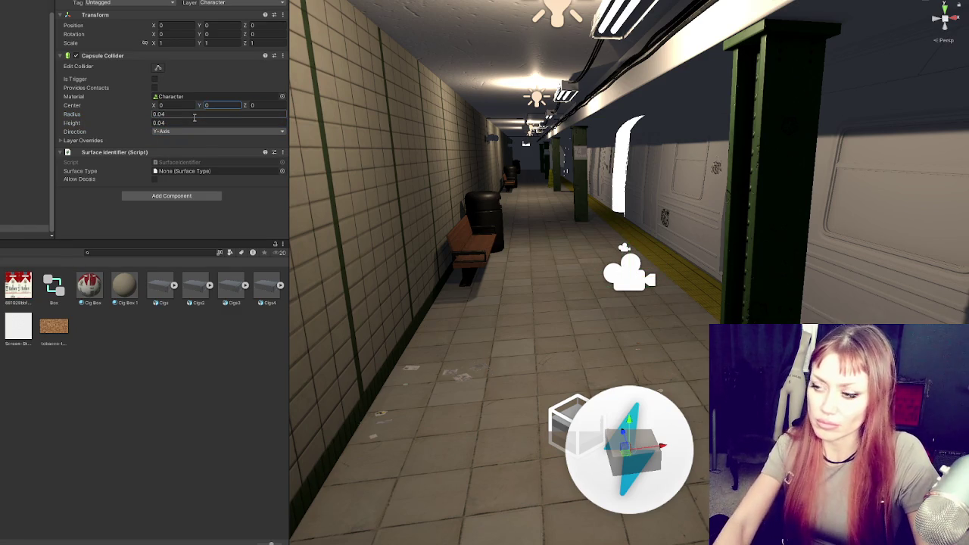
Step: Frame the character, set the collider size to 0.06, and select Player through the box
key(f)
mouse_move(646, 297)
mouse_down()
mouse_move(423, 190)
mouse_move(657, 227)
mouse_move(626, 196)
mouse_up()
text(0.06)
click(178, 123)
text(0.06)
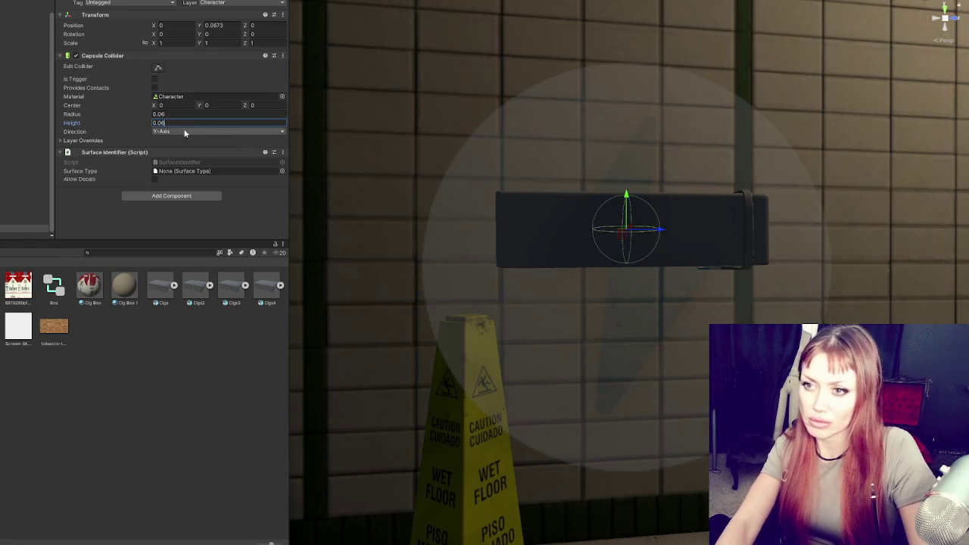
click(498, 250)
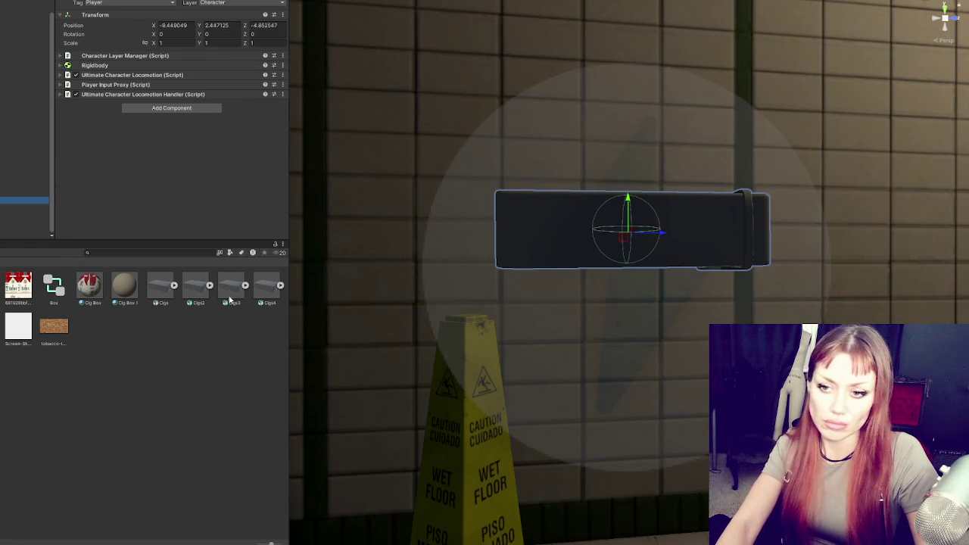
Step: Apply the Cig Box pack material to the box and its lid
drag(318, 303, 434, 295)
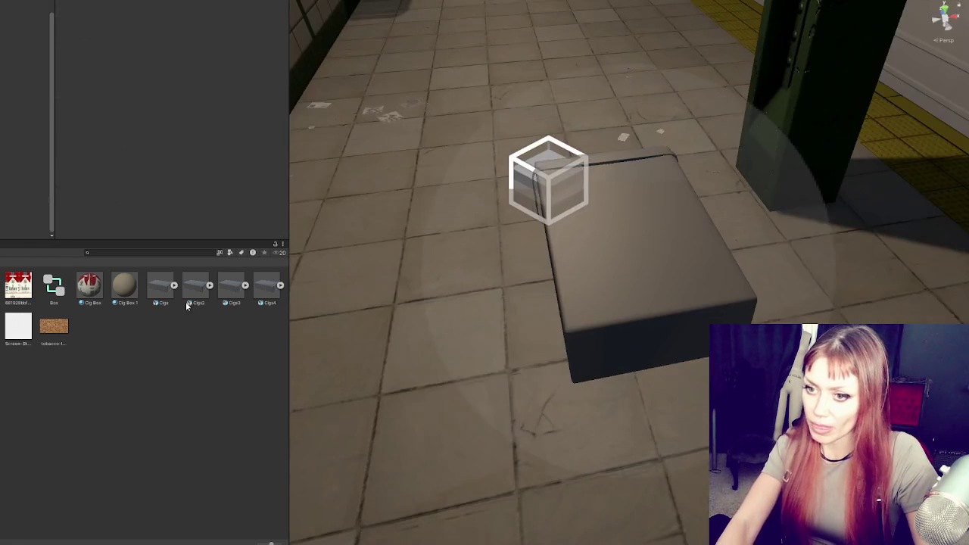
mouse_move(88, 286)
mouse_down()
mouse_move(610, 278)
mouse_move(421, 303)
mouse_up()
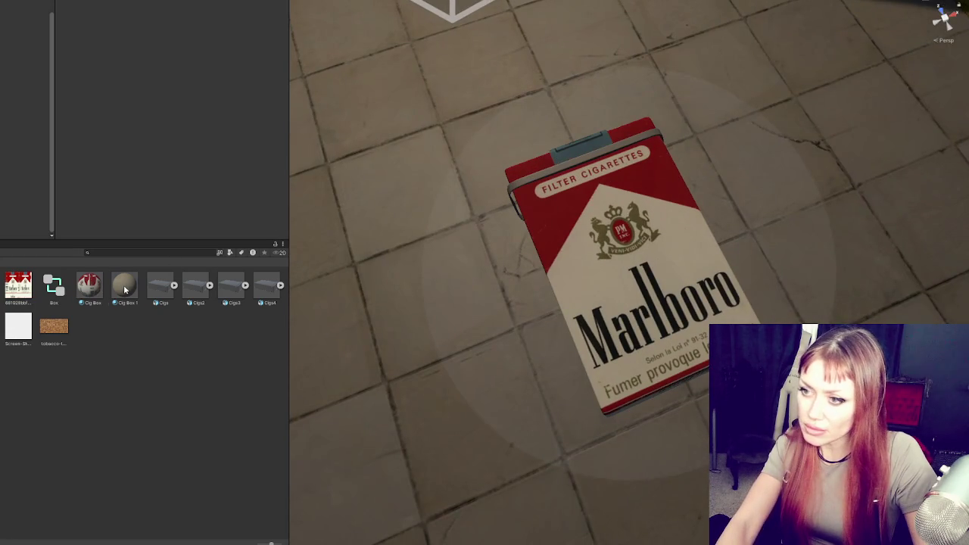
drag(125, 289, 554, 175)
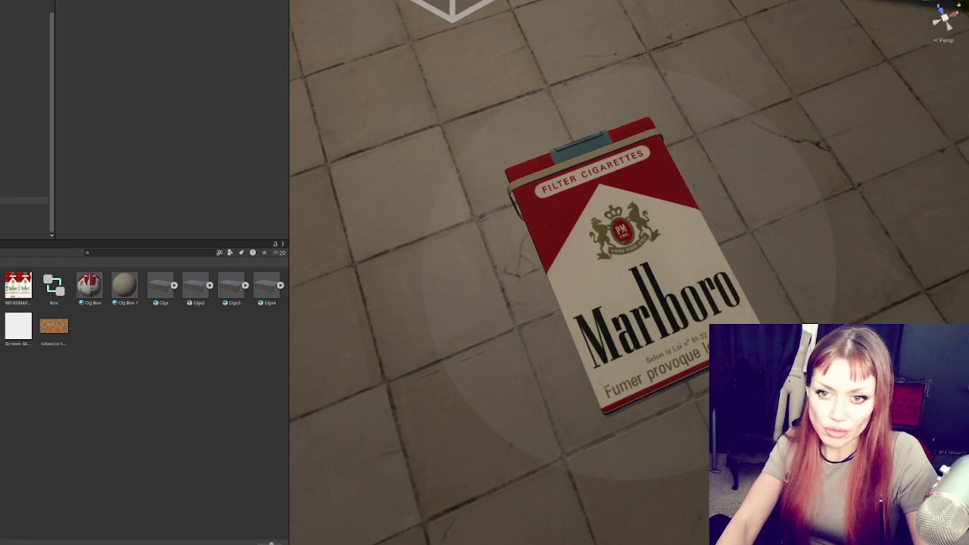
Step: Inspect the Player's child objects in turn, ending on the scene camera
drag(493, 424, 589, 277)
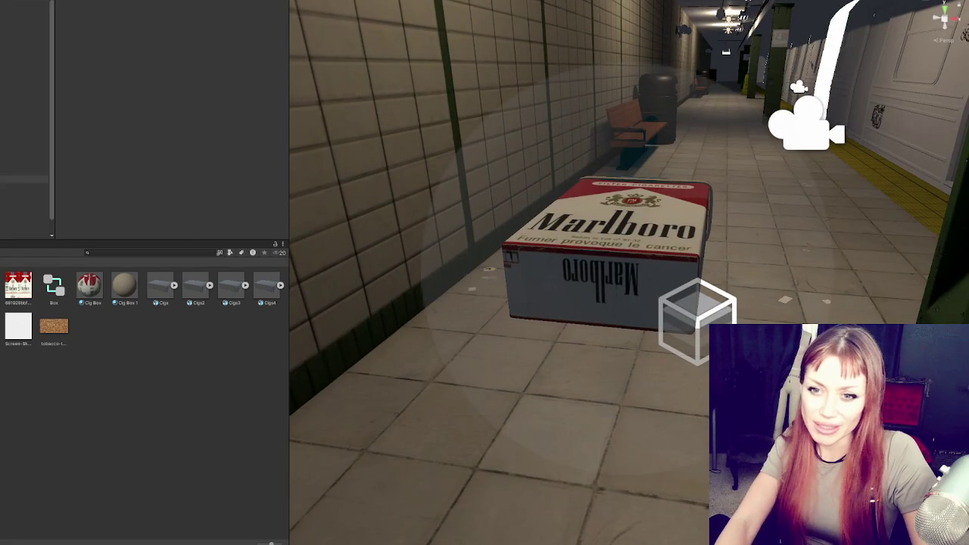
click(23, 235)
click(23, 227)
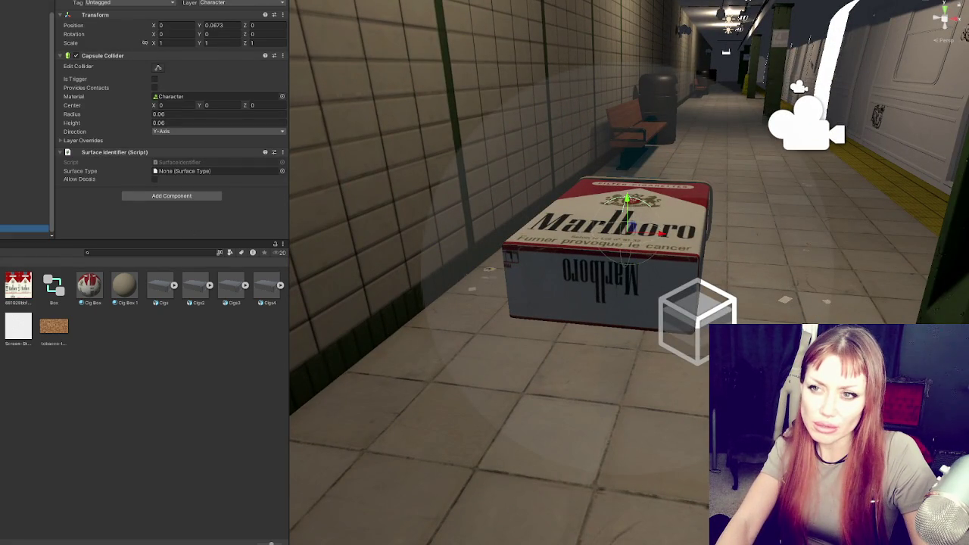
click(22, 221)
scroll(25, 197, down, 3)
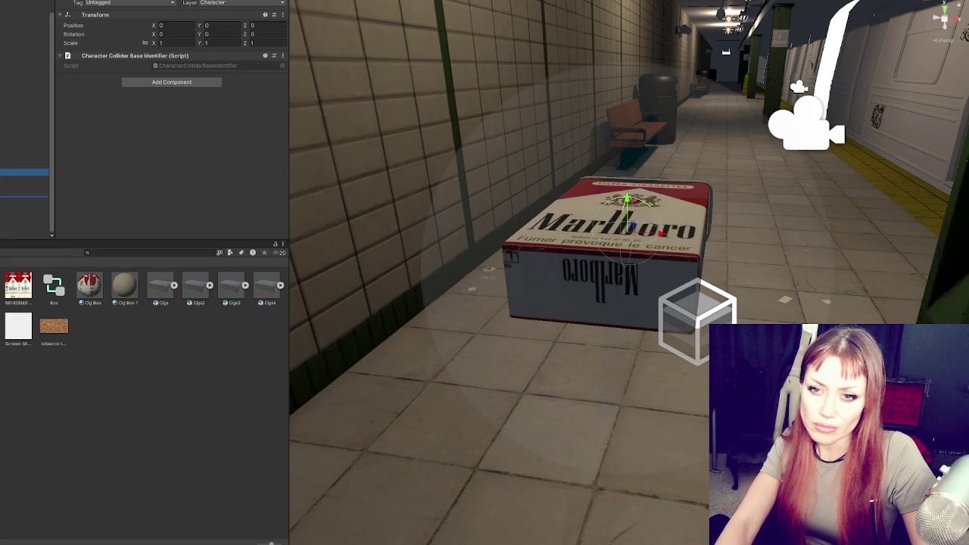
key(Down)
key(Down)
key(Down)
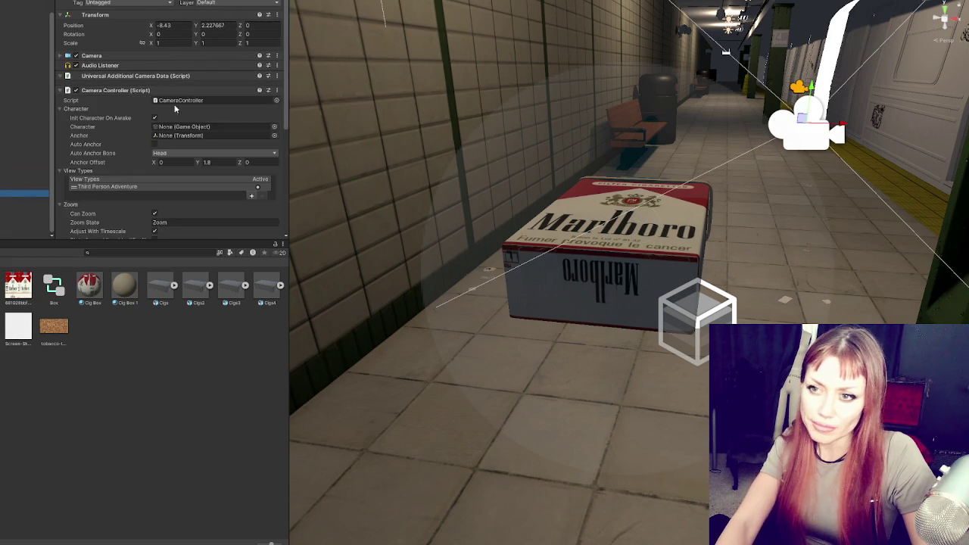
Step: Set the camera's Anchor Offset Z to 1
scroll(138, 120, down, 5)
scroll(137, 119, up, 4)
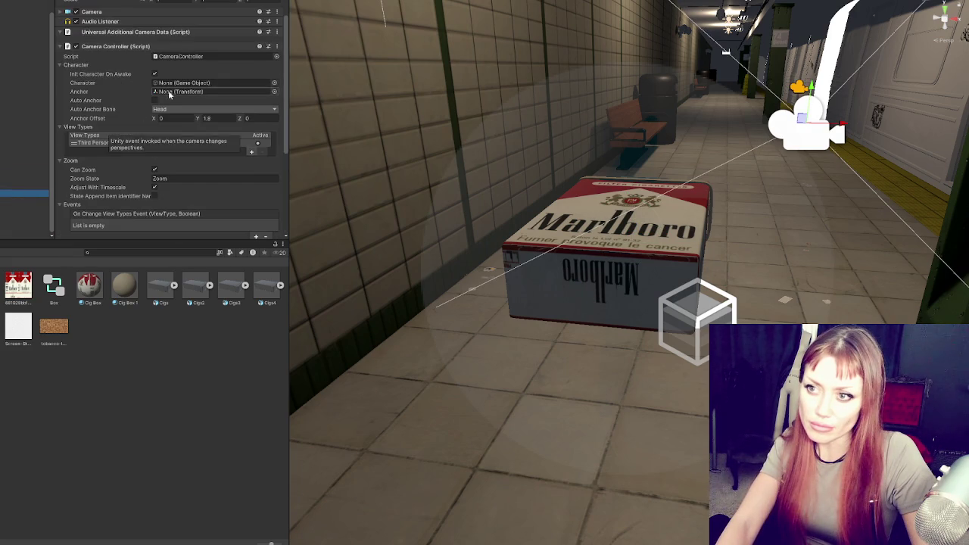
click(213, 117)
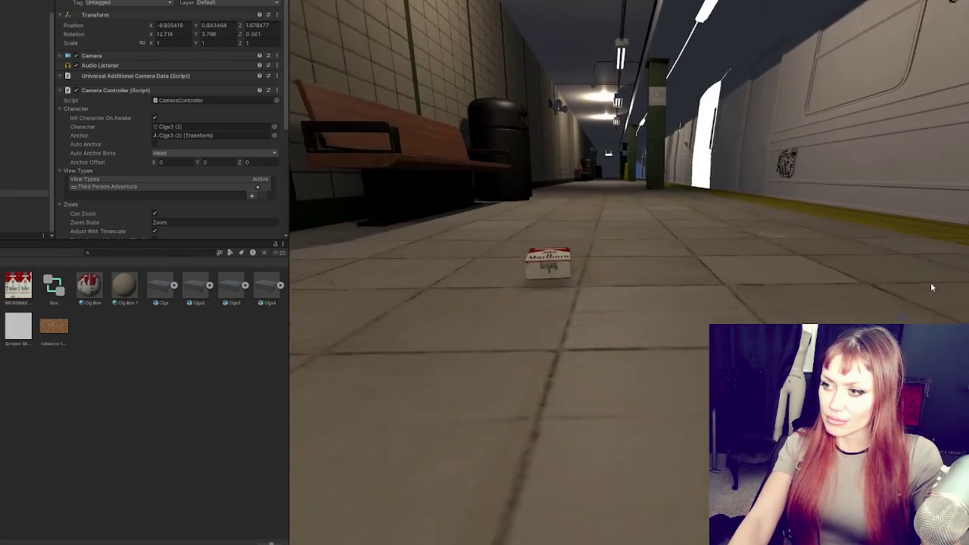
click(261, 163)
text(1)
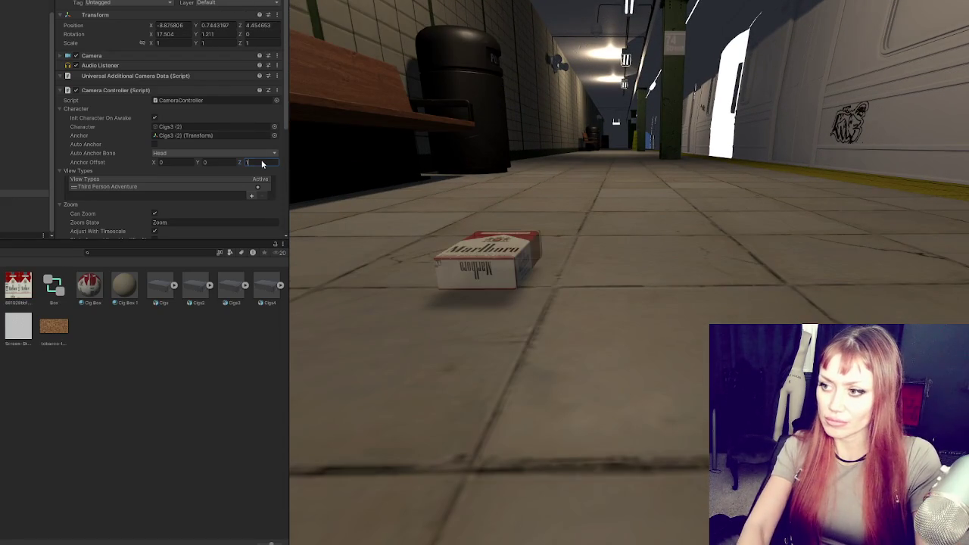
key(Return)
key(ctrl+p)
Step: Set the Object Fader's Start Fade Distance to 3, then test it in play mode
scroll(121, 152, down, 4)
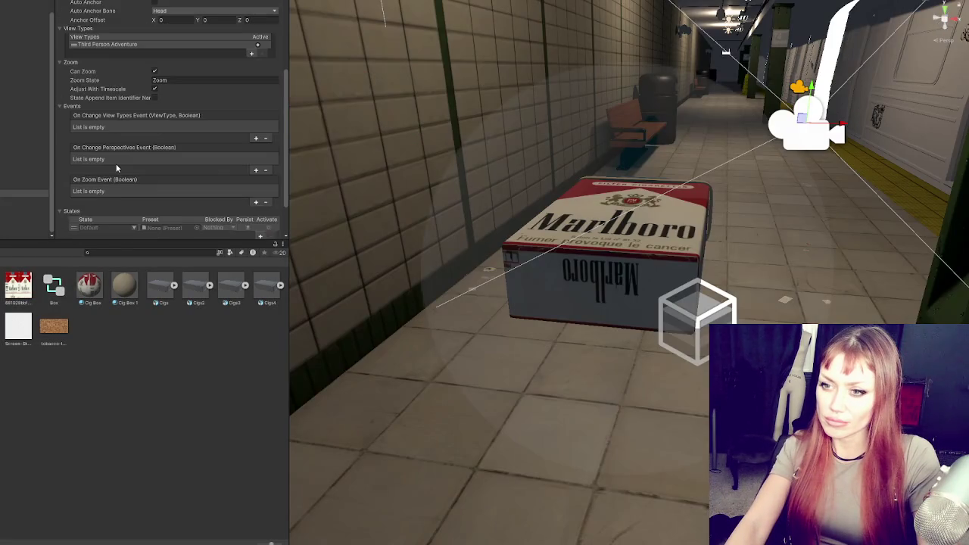
scroll(116, 161, down, 2)
click(106, 214)
scroll(152, 174, down, 5)
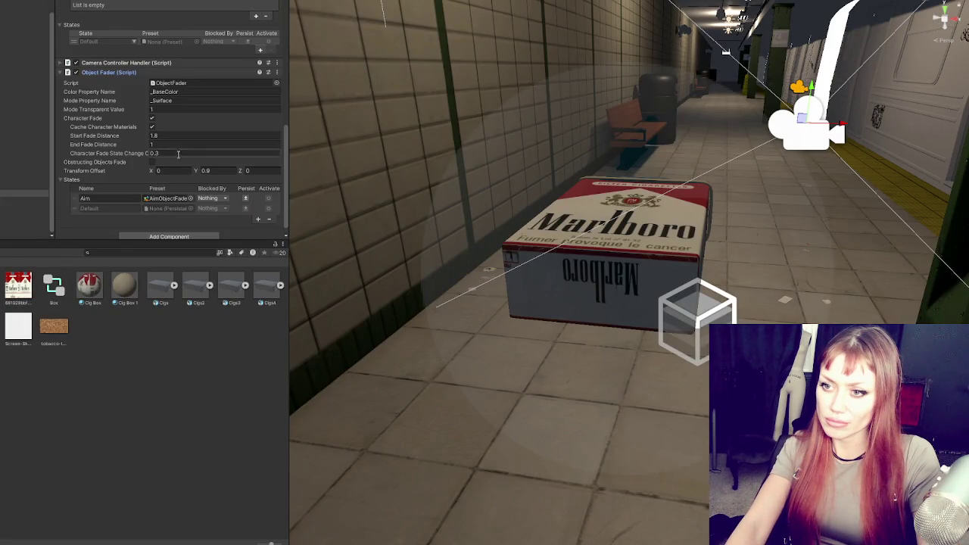
text(3)
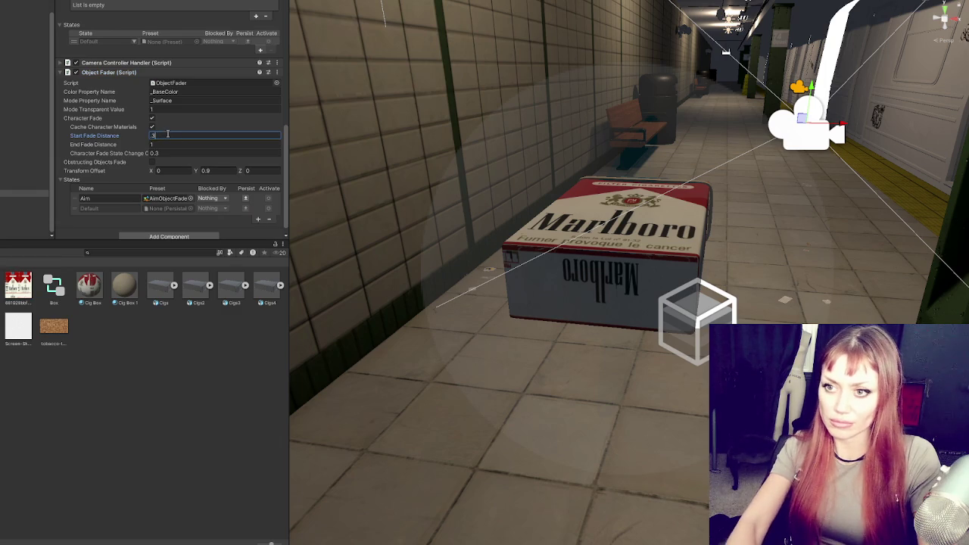
scroll(169, 152, up, 6)
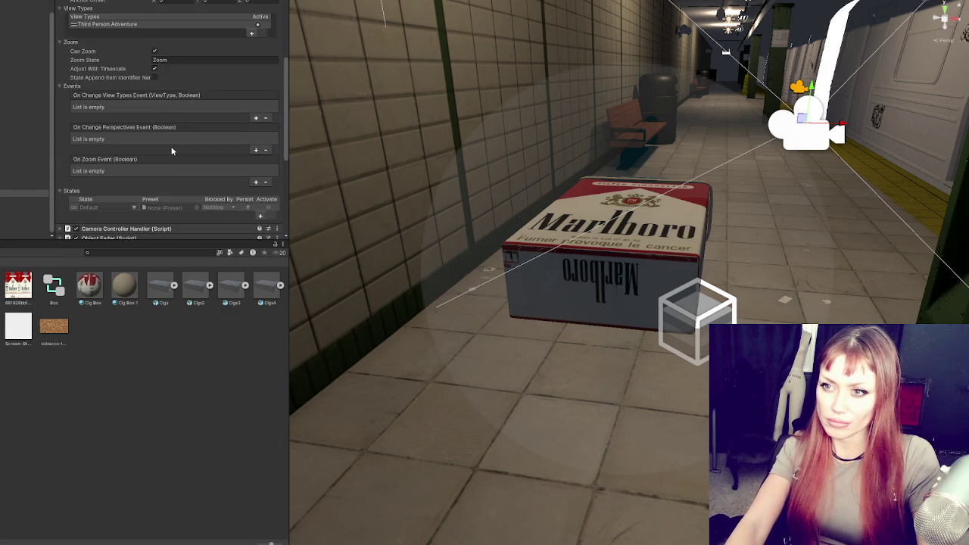
scroll(172, 60, up, 3)
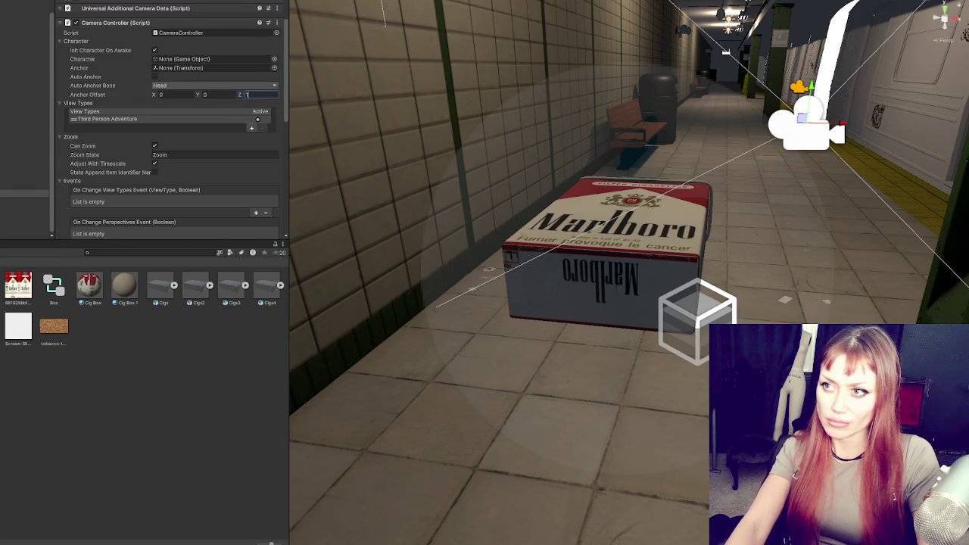
key(ctrl+p)
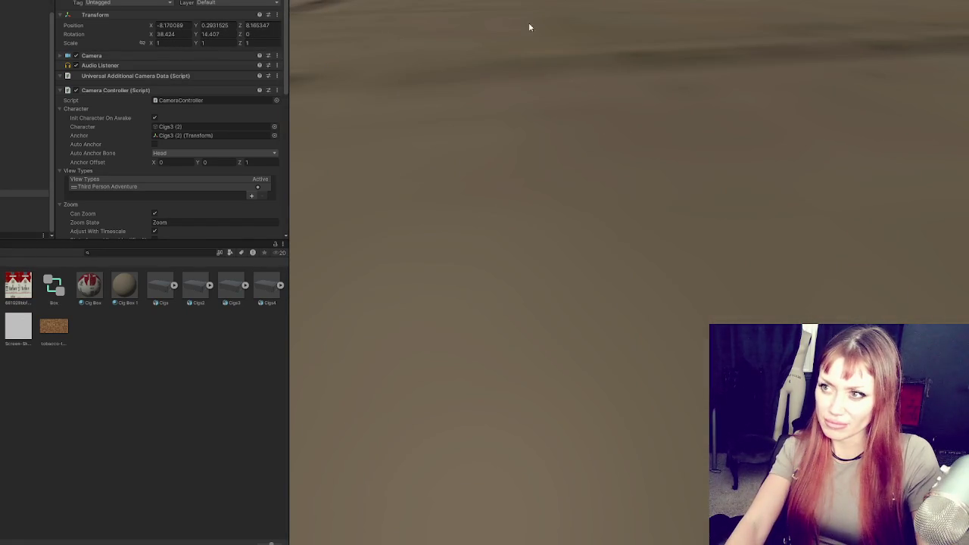
key(ctrl+p)
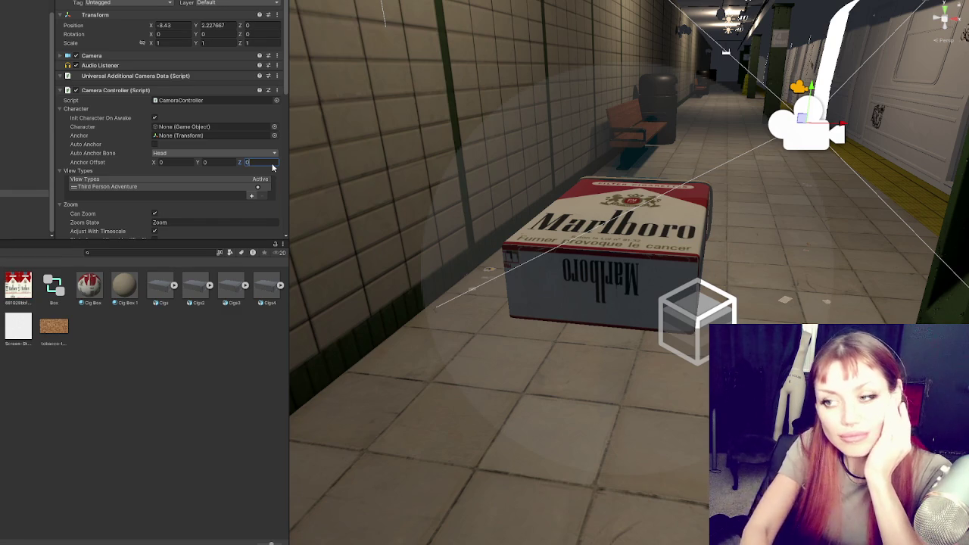
Step: Set Auto Anchor Bone to Hips and play with a widened Game view
click(246, 153)
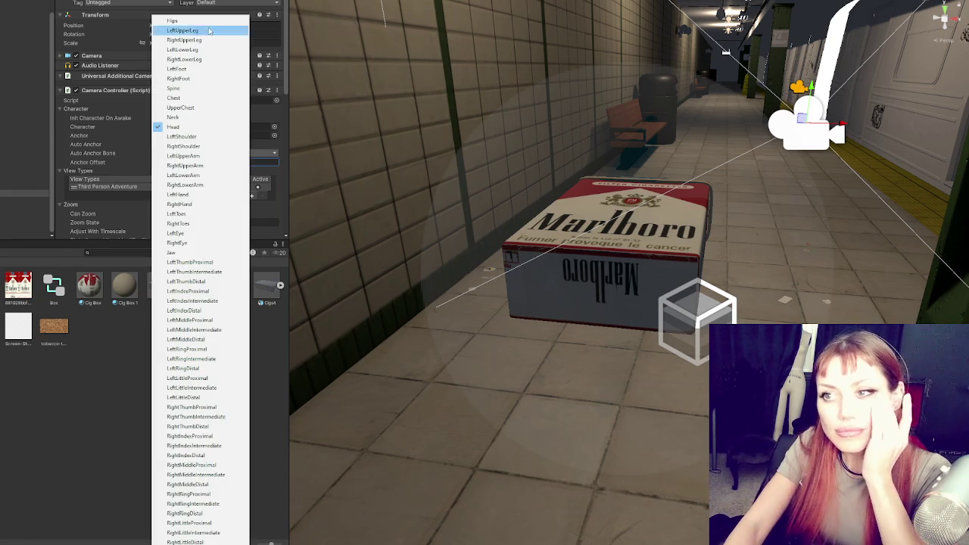
click(209, 21)
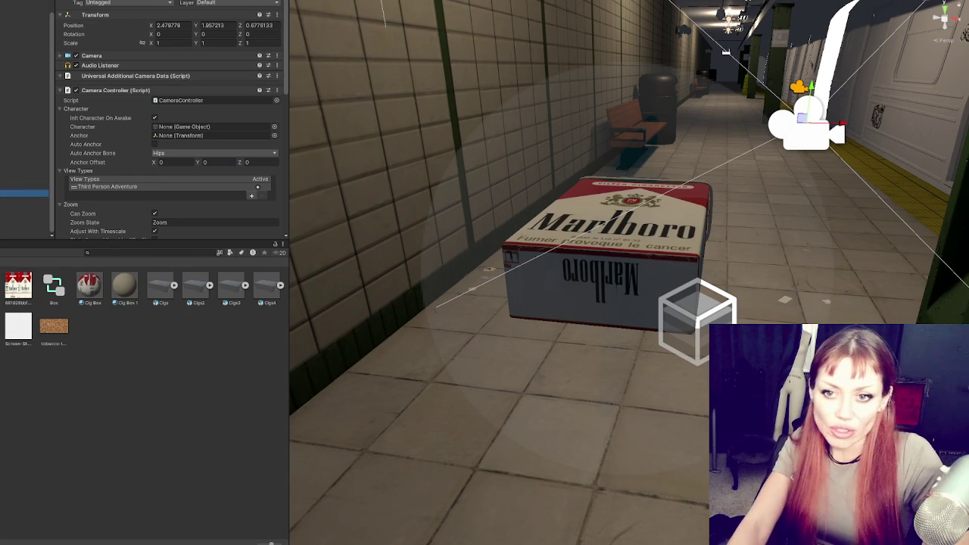
scroll(167, 151, down, 1)
click(24, 201)
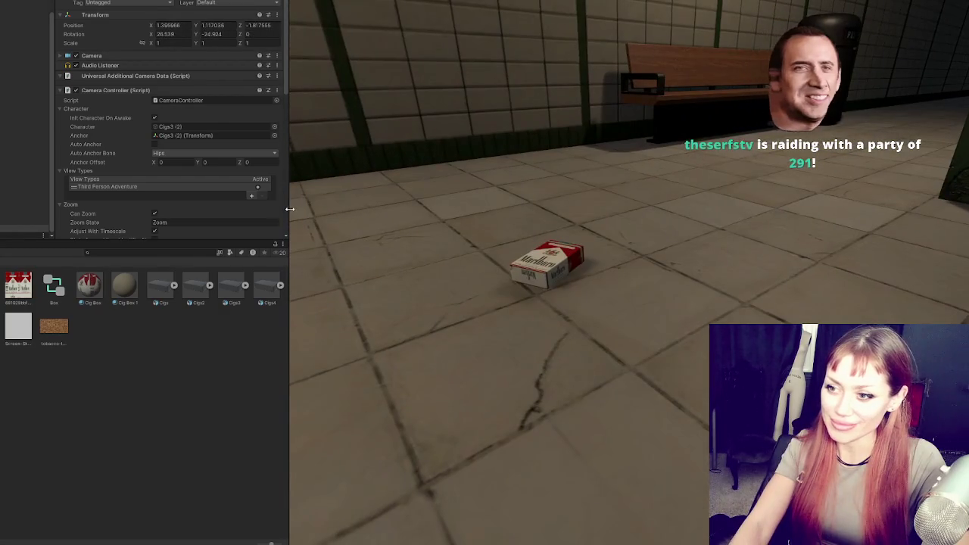
drag(288, 209, 90, 209)
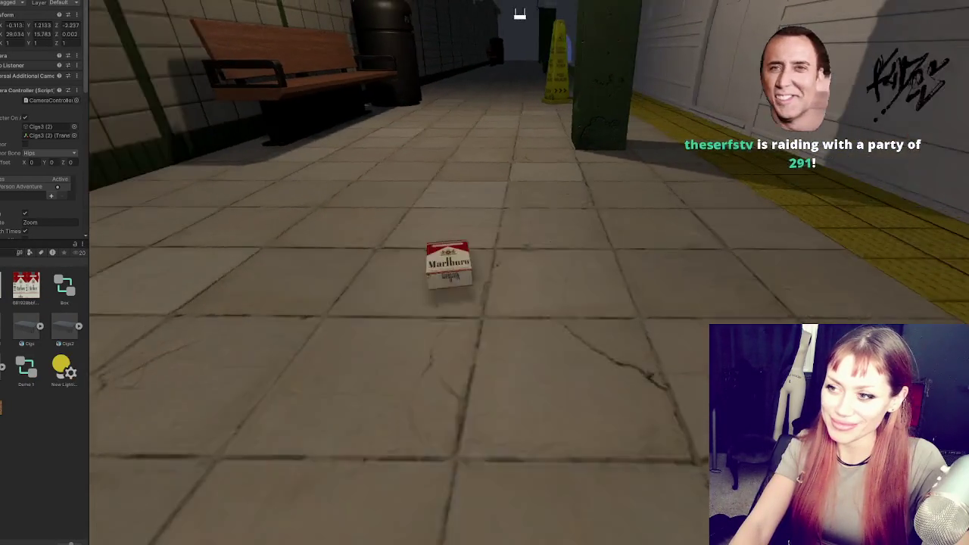
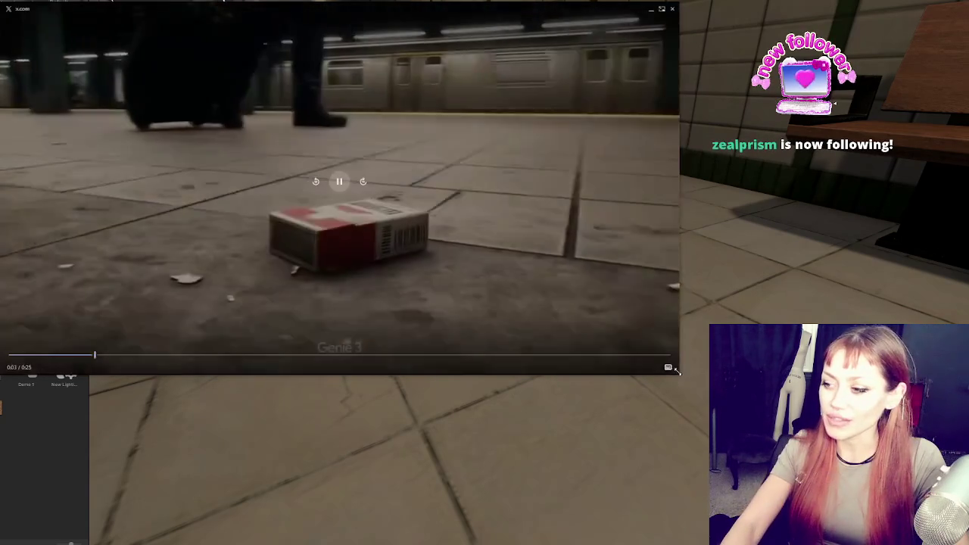
Step: Shrink the Genie 3 clip to a small corner inset so the Unity subway scene shows behind it
drag(676, 375, 113, 176)
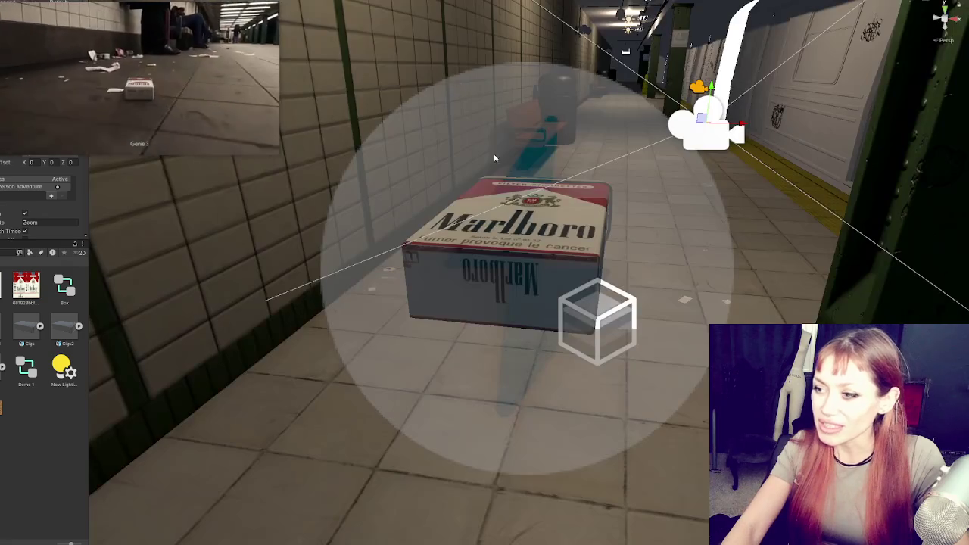
Step: Select the character's collider object and remove its Capsule Collider
scroll(485, 149, down, 6)
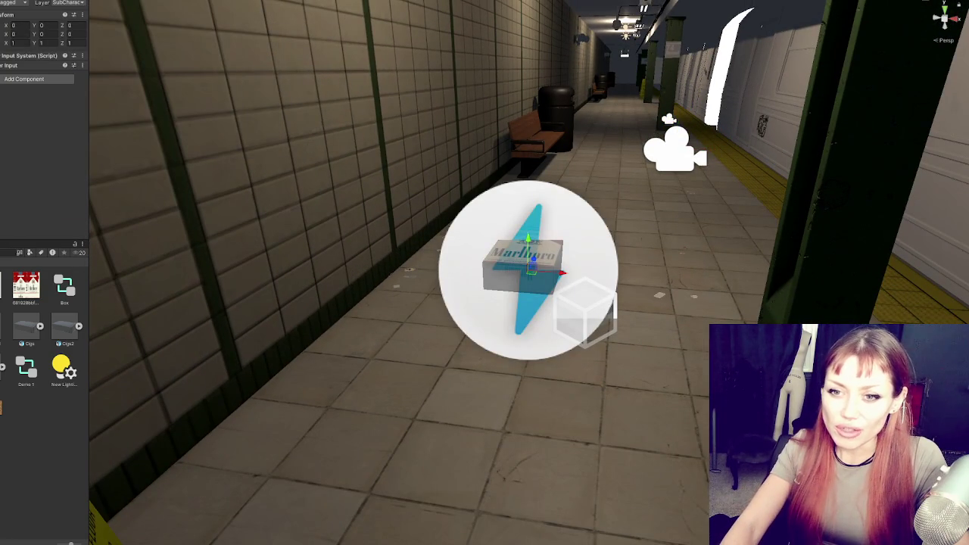
scroll(706, 261, down, 5)
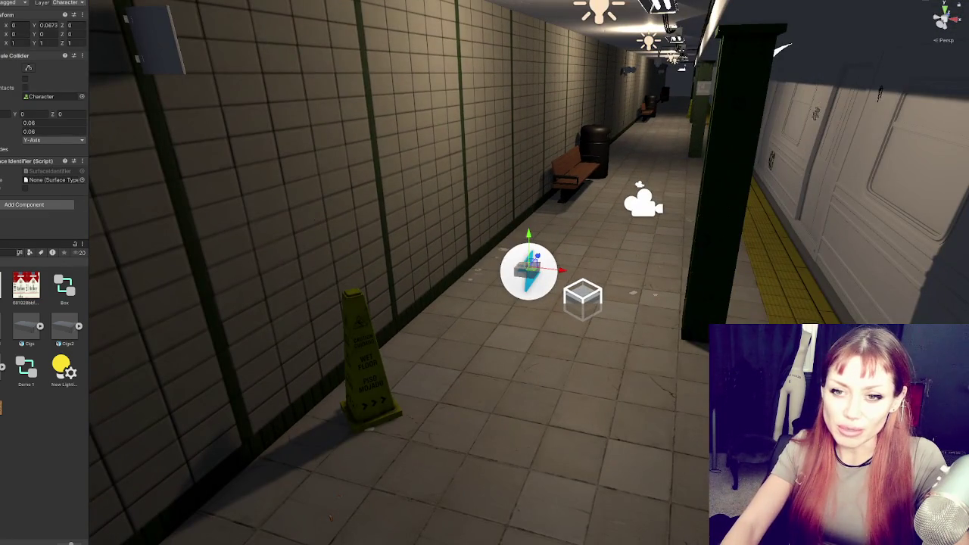
click(644, 200)
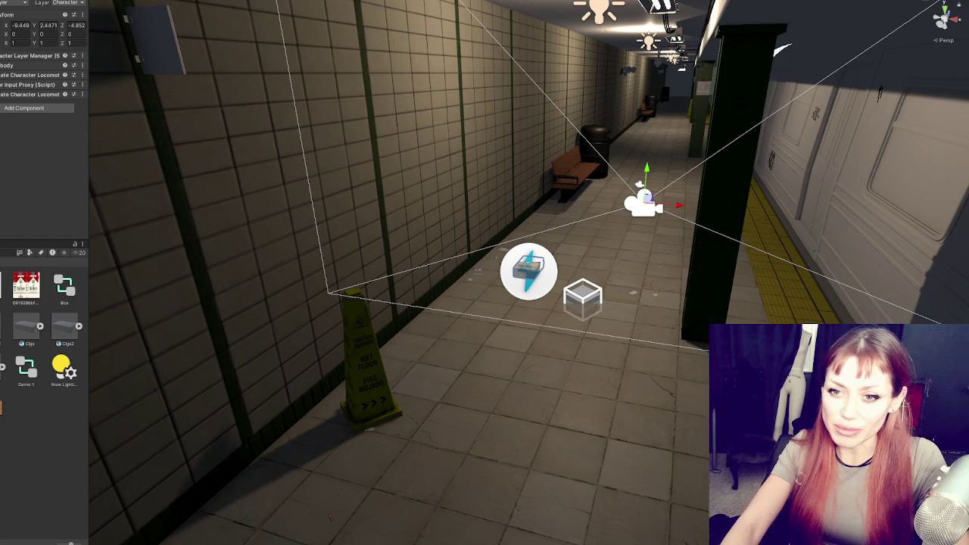
click(528, 270)
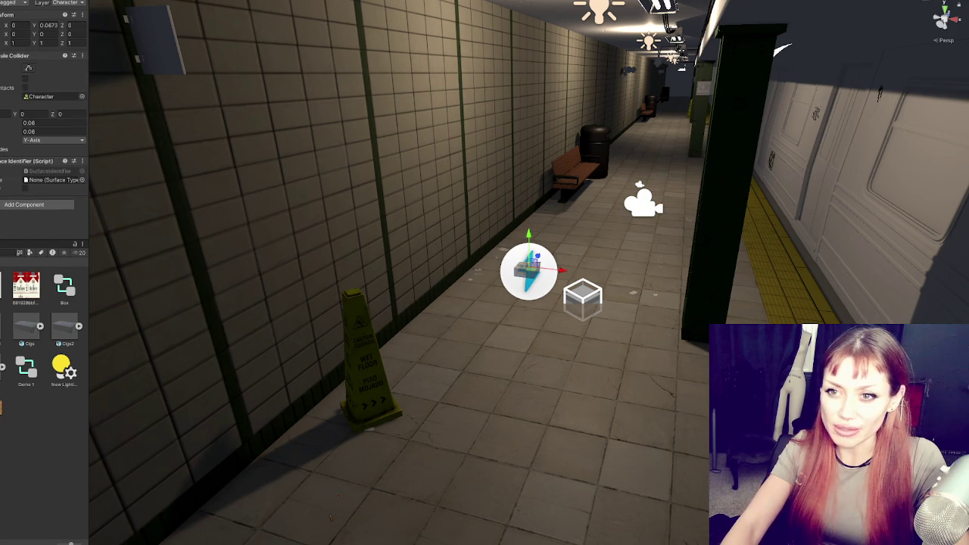
right_click(2, 219)
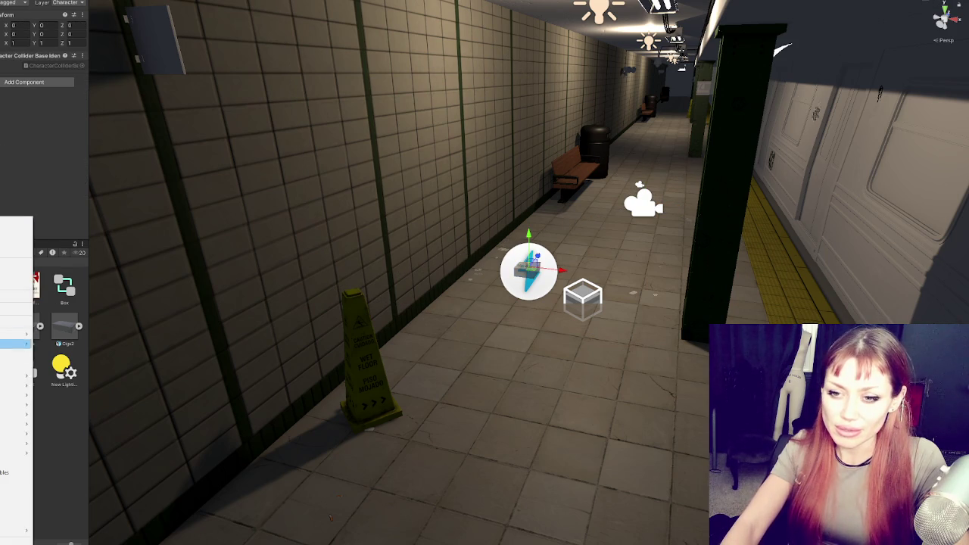
click(2, 356)
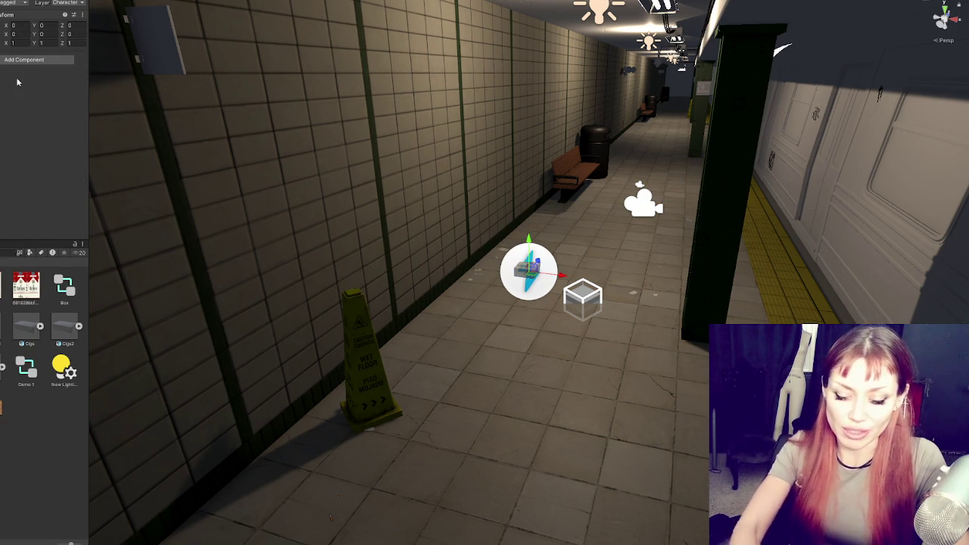
Step: Add a convex Mesh Collider using the Box mesh to the cigarette pack
click(32, 60)
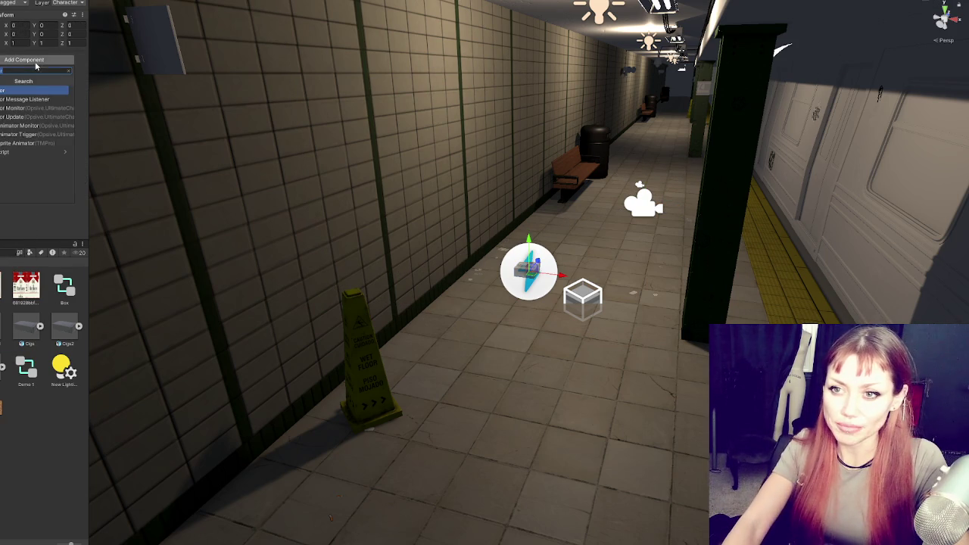
click(26, 90)
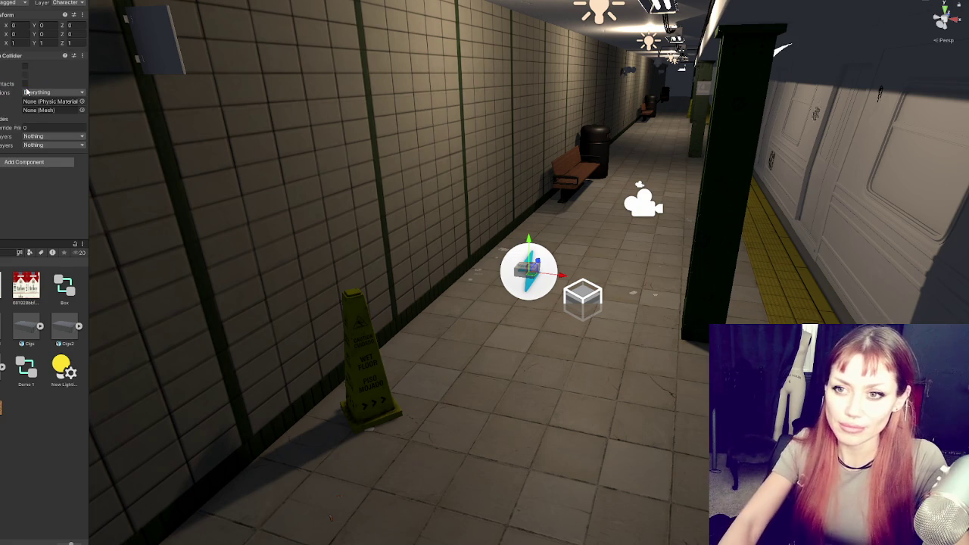
click(81, 111)
text(box)
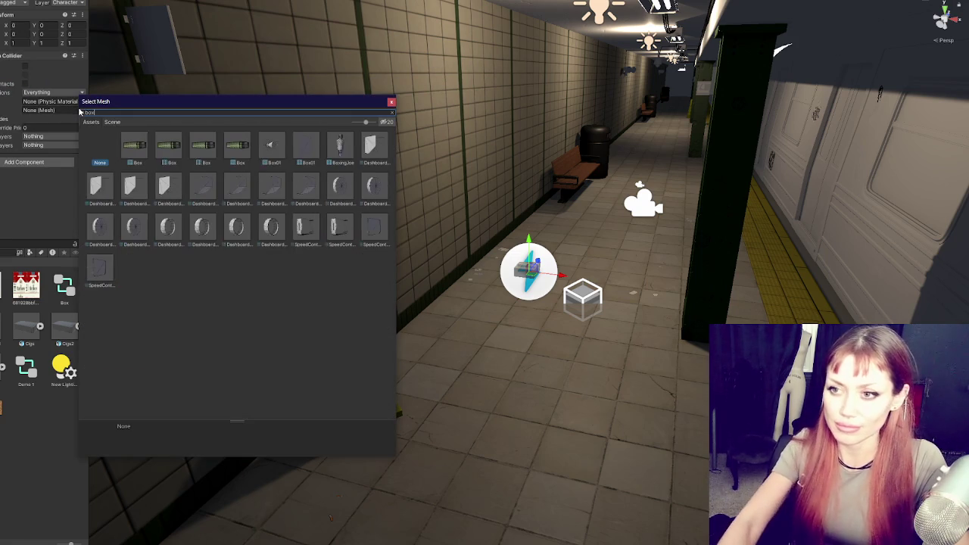
double_click(203, 152)
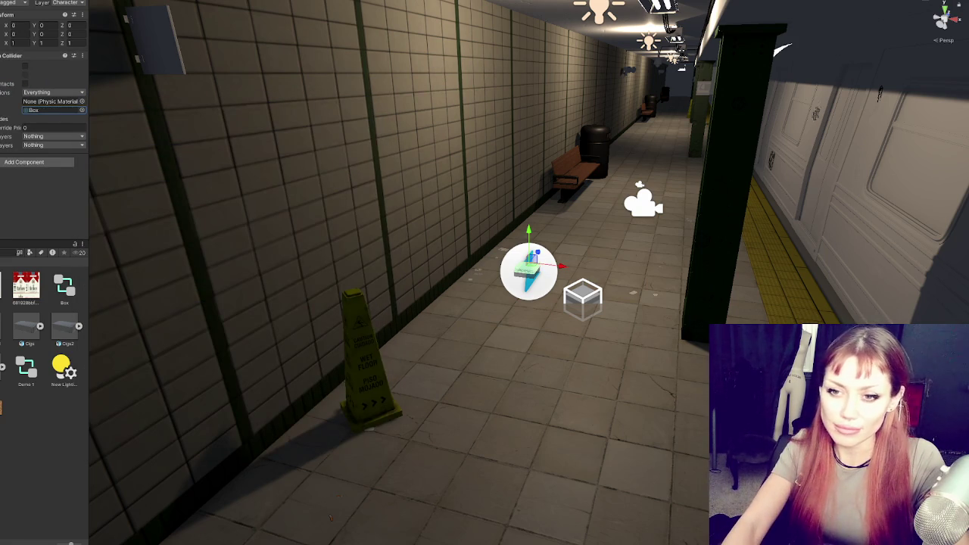
key(f)
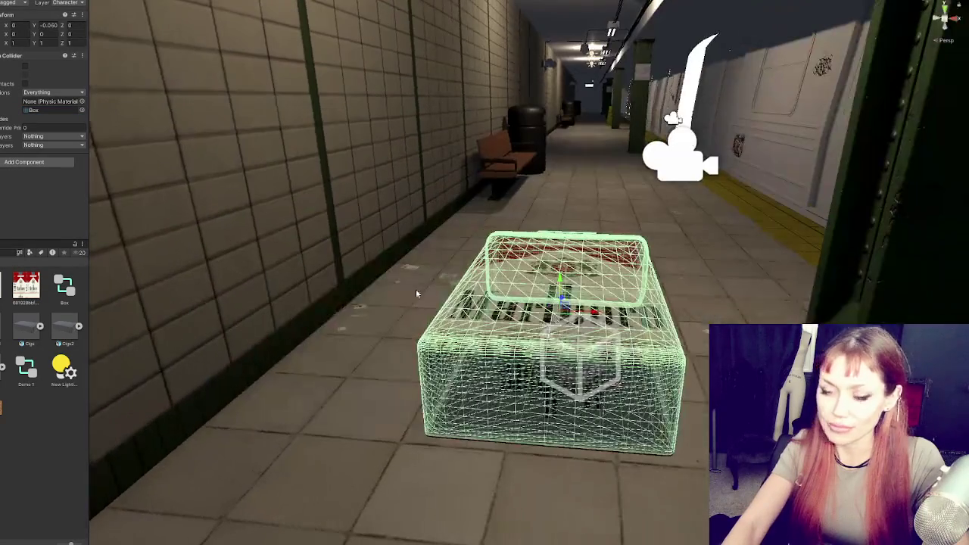
click(25, 66)
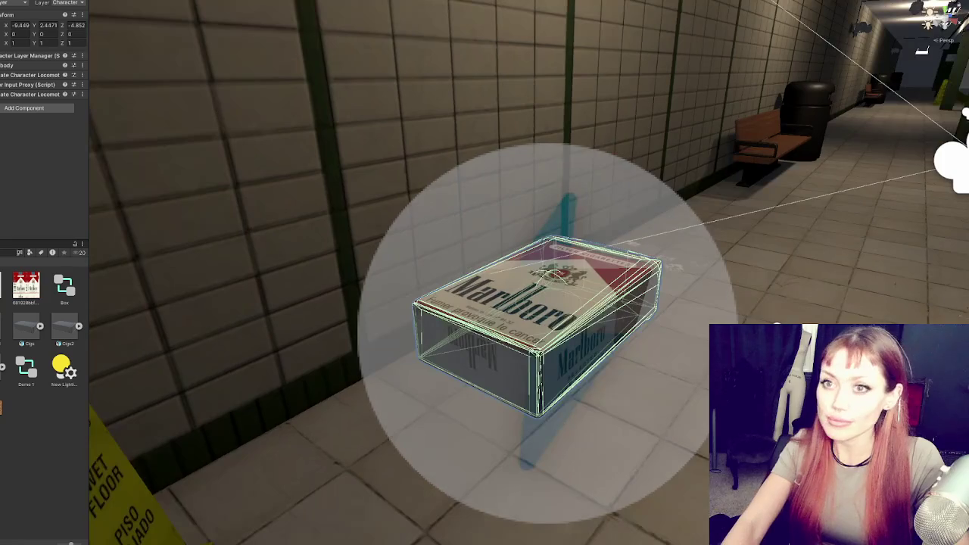
mouse_move(15, 9)
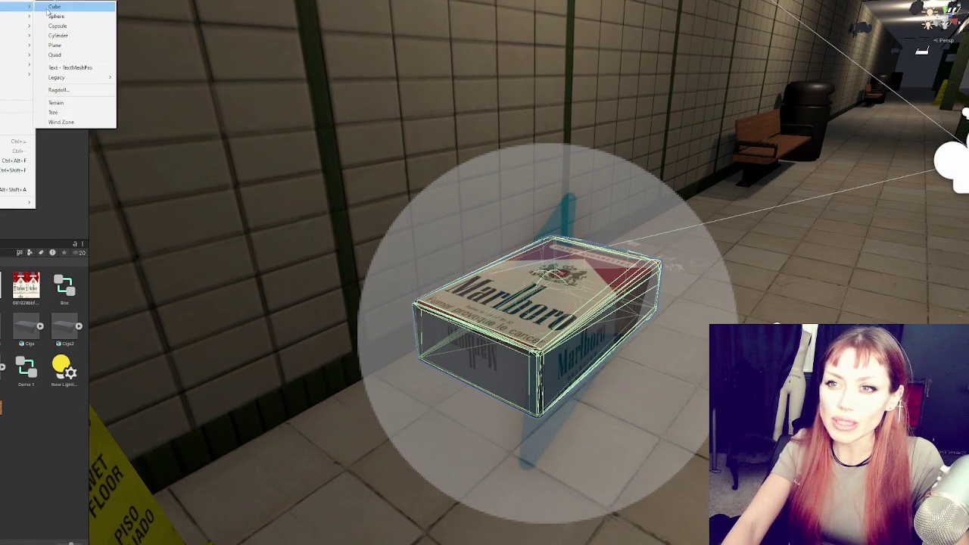
Step: Create a cube, shrink it and set it on the floor beside the character
click(68, 6)
mouse_move(548, 277)
mouse_down()
mouse_move(556, 257)
mouse_move(726, 184)
mouse_move(690, 182)
mouse_up()
drag(715, 151, 719, 259)
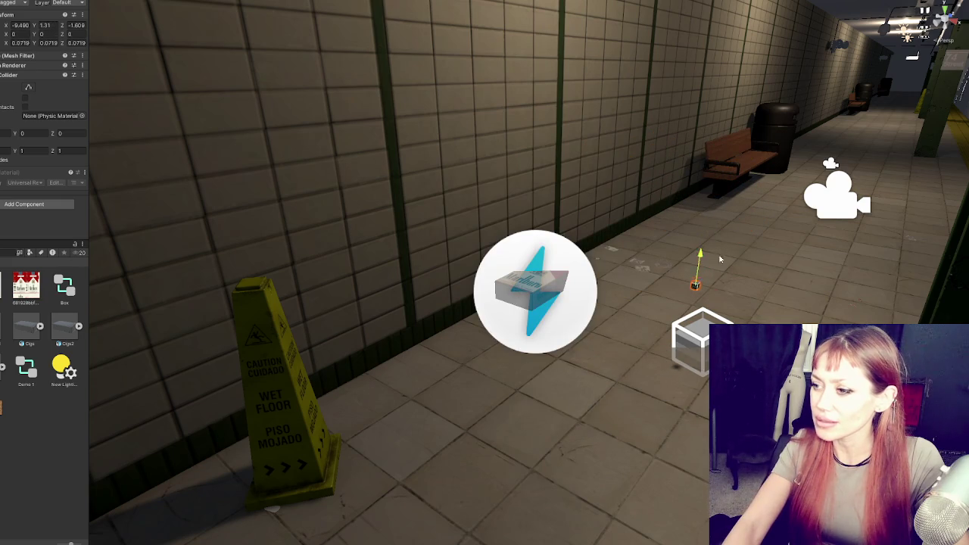
Step: Give the cube a Rigidbody with Continuous collision detection and mass 0.1
click(16, 205)
text(rigidbody)
key(Return)
scroll(30, 151, down, 3)
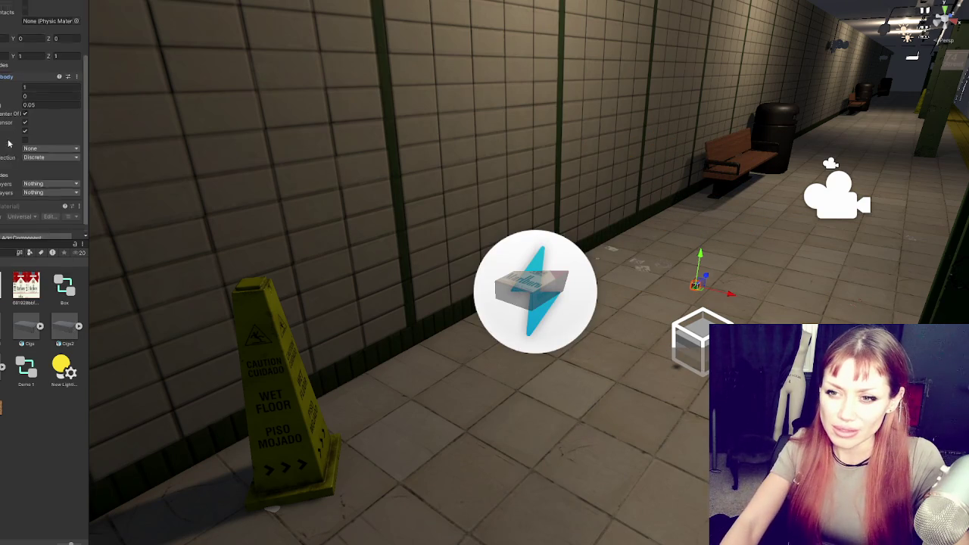
click(40, 148)
click(38, 166)
click(33, 94)
drag(87, 123, 148, 125)
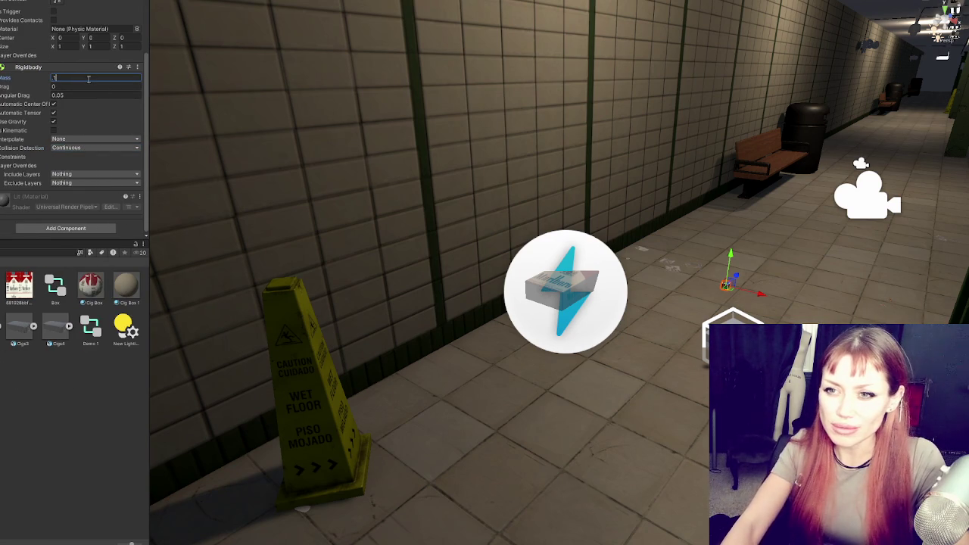
text(0.1)
key(Return)
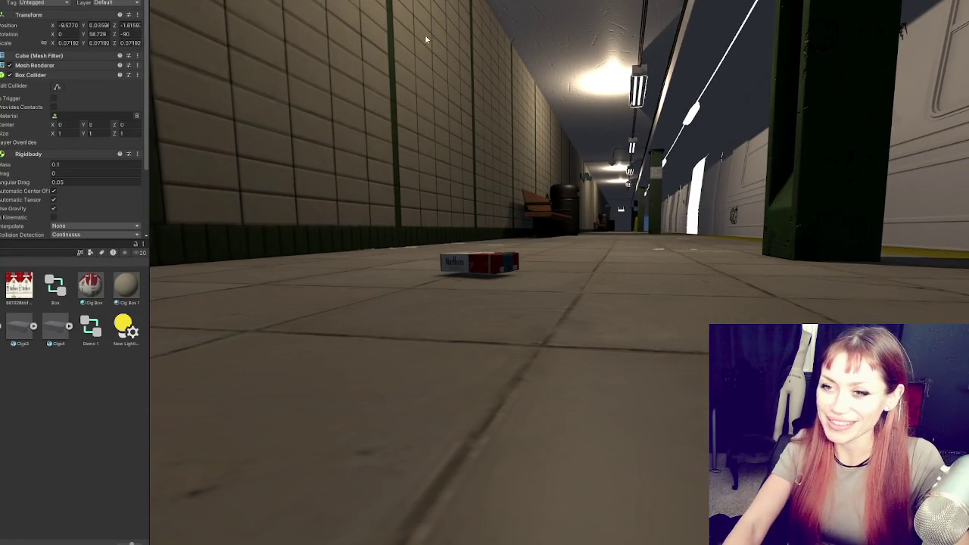
Step: Stop the play test and scale the cube up slightly
key(ctrl+p)
mouse_move(726, 288)
mouse_down()
mouse_move(728, 248)
mouse_move(747, 277)
mouse_move(837, 299)
mouse_move(820, 267)
mouse_up()
scroll(66, 124, down, 5)
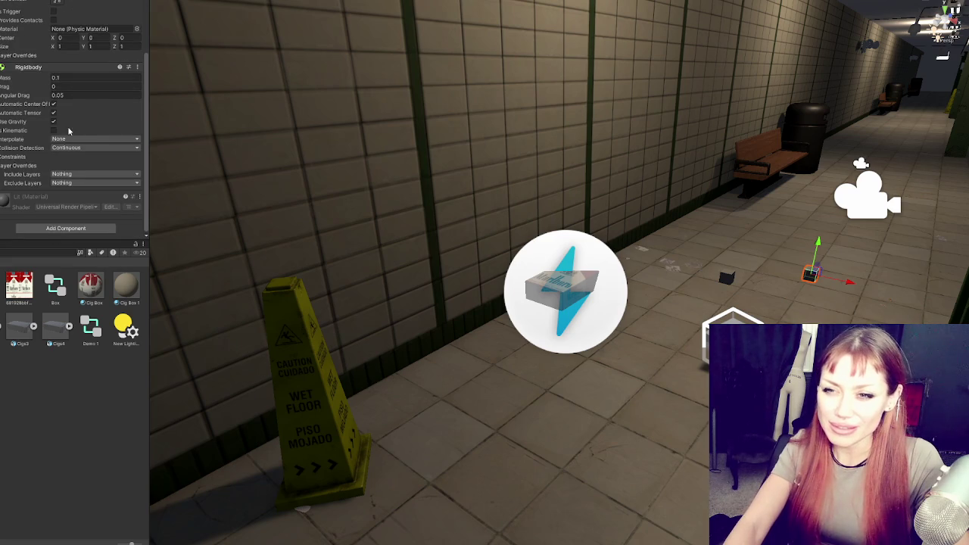
Step: Adjust the cube's Rigidbody drag setting
click(65, 87)
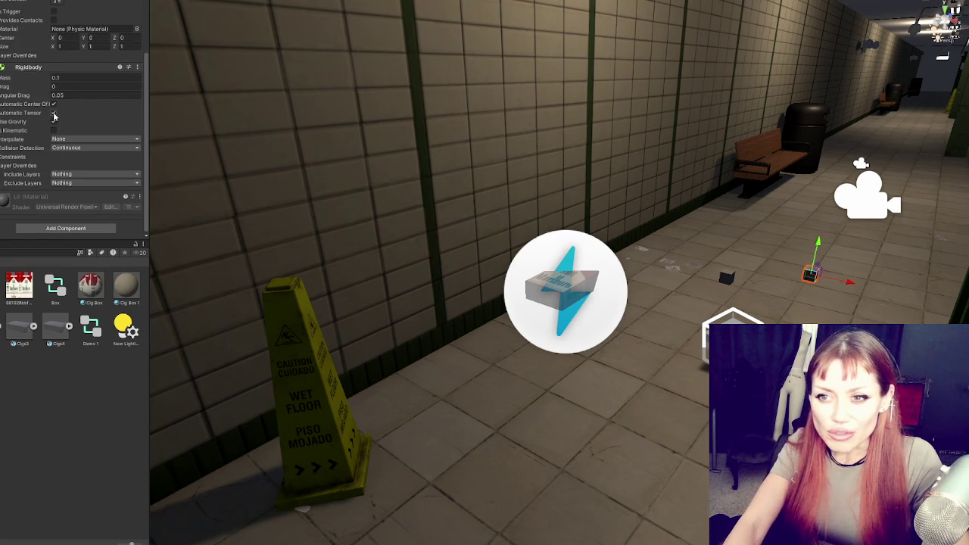
click(25, 162)
click(25, 161)
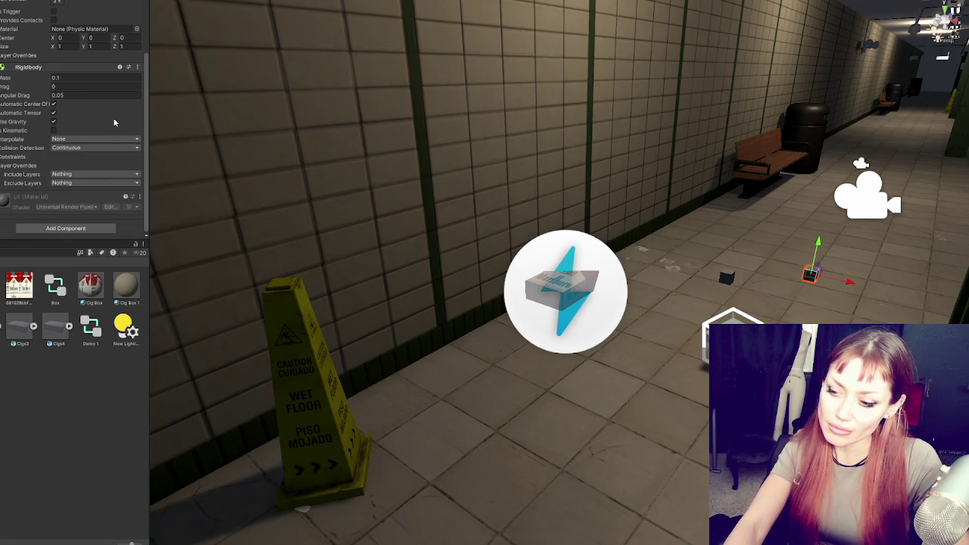
Step: Set the parent Player's Rigidbody collision detection to Continuous
click(543, 290)
click(564, 288)
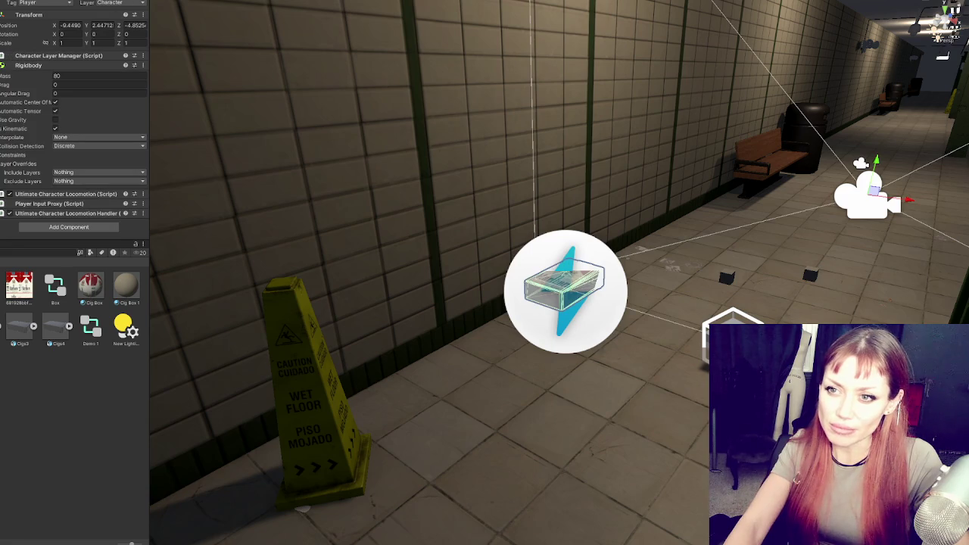
click(72, 145)
click(72, 161)
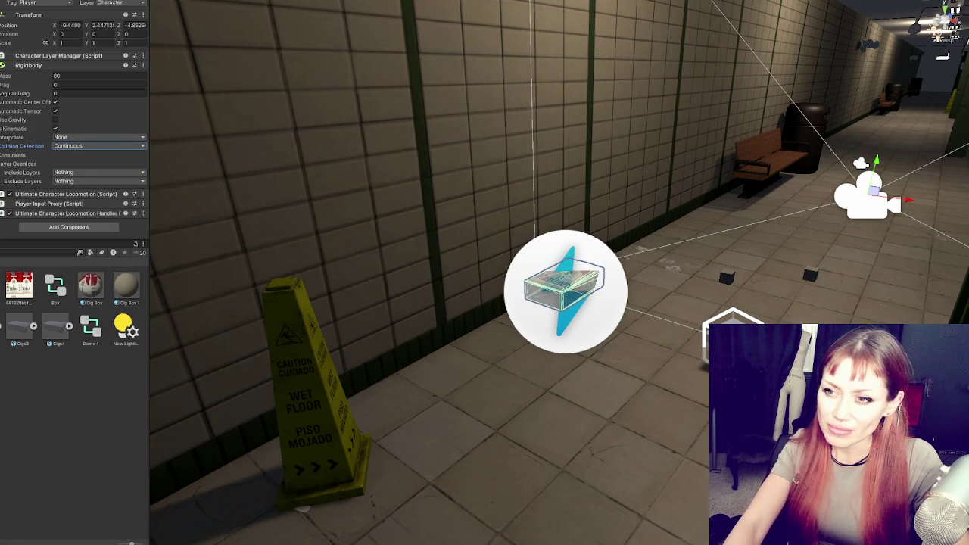
click(38, 65)
Step: Add a convex Box-mesh Mesh Collider to the Player and start a play test
click(60, 108)
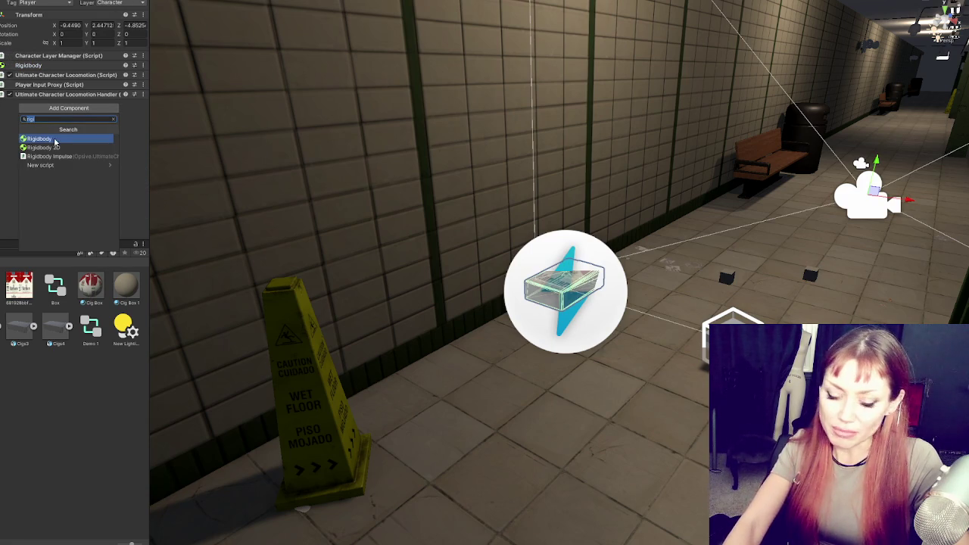
text(mes)
click(45, 139)
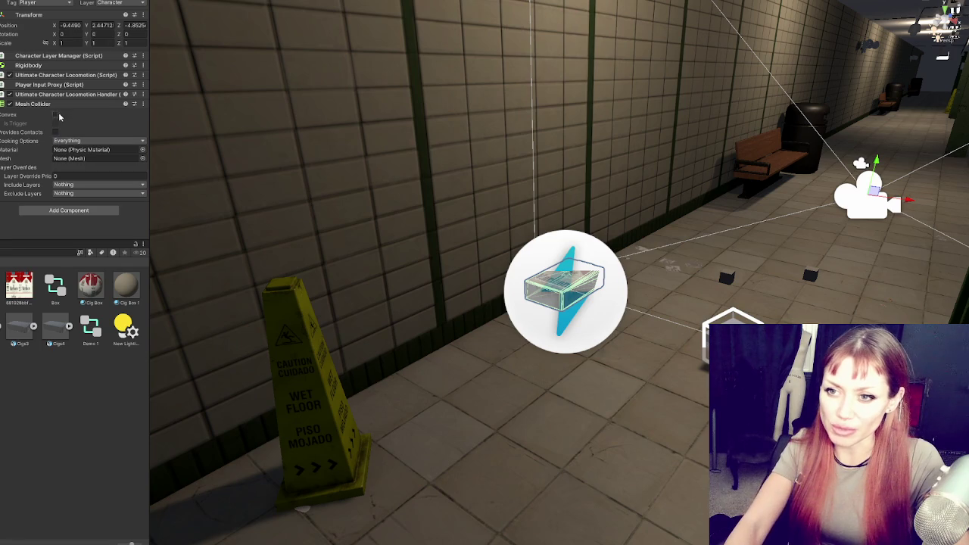
click(142, 158)
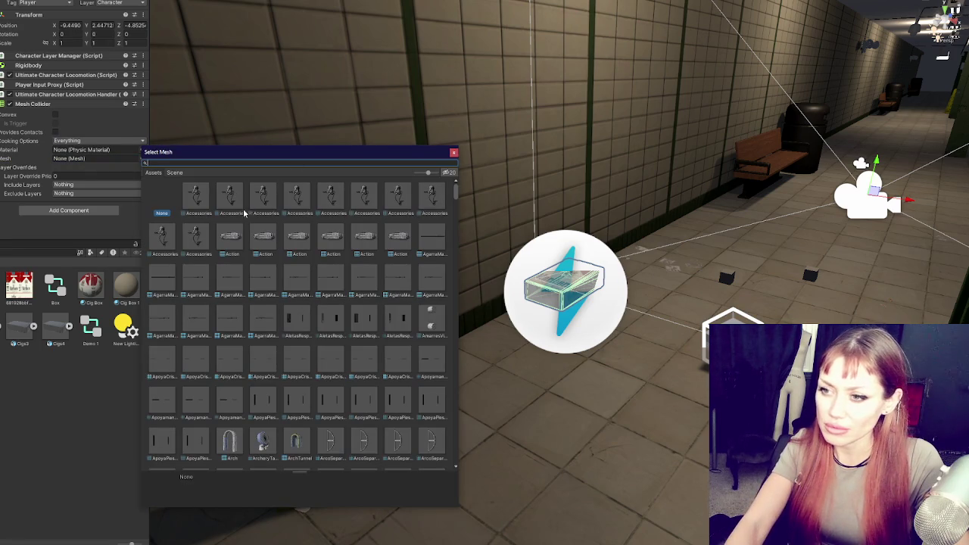
text(box)
click(265, 197)
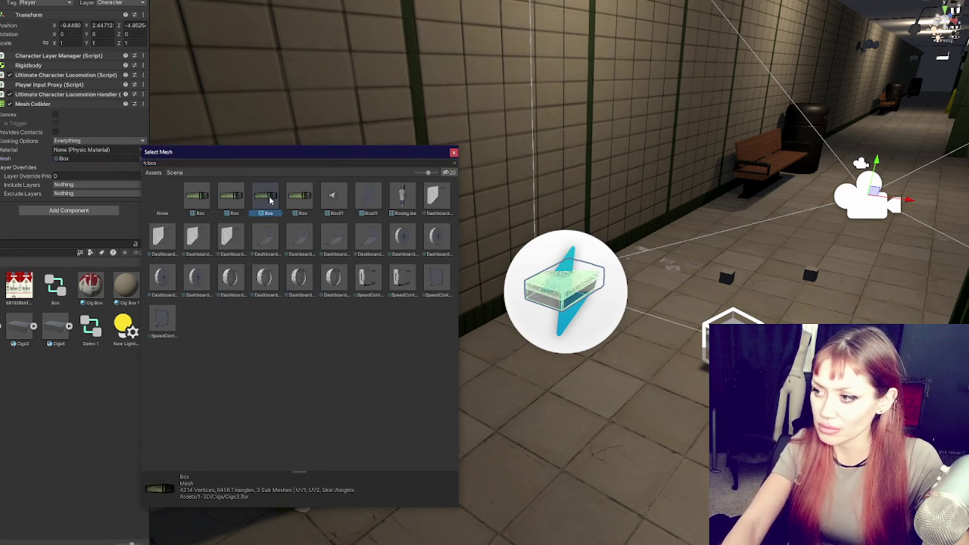
double_click(267, 199)
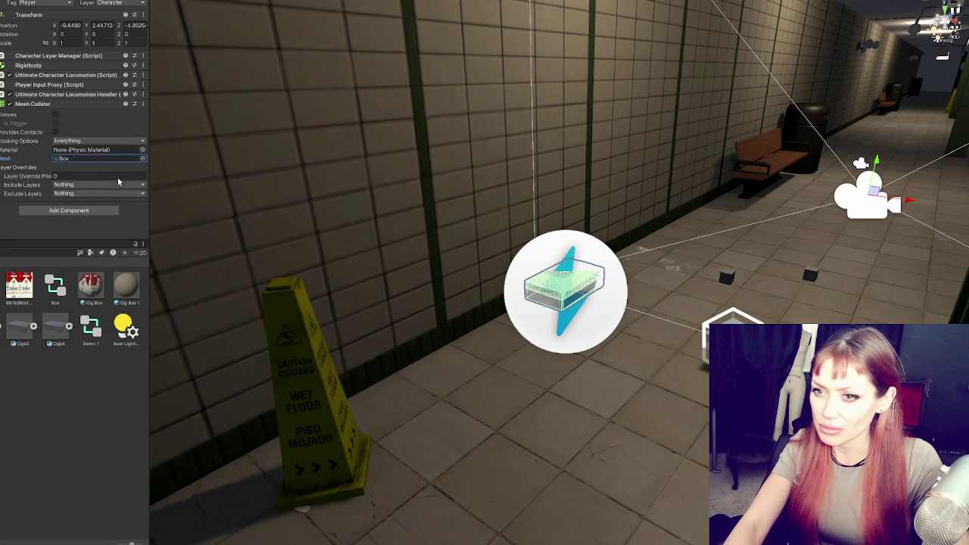
click(56, 116)
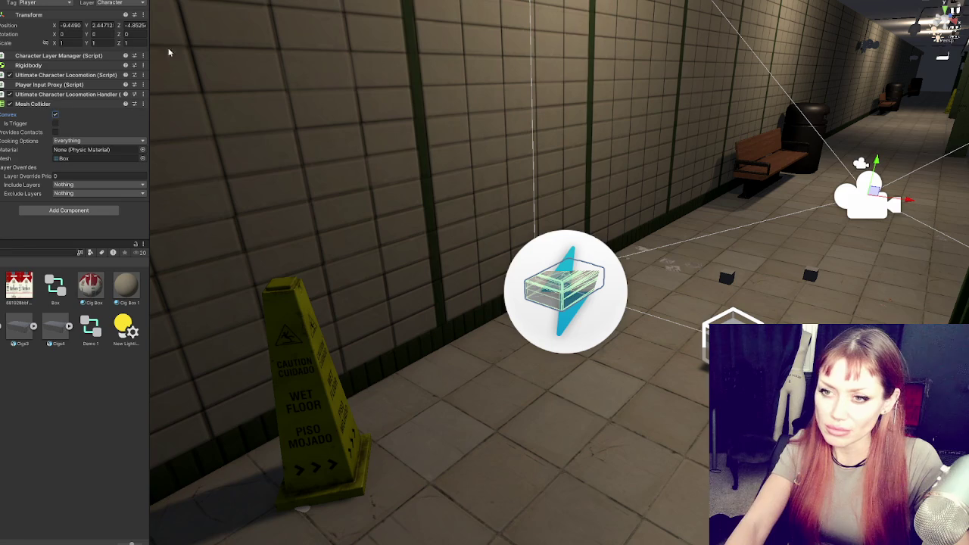
key(ctrl+p)
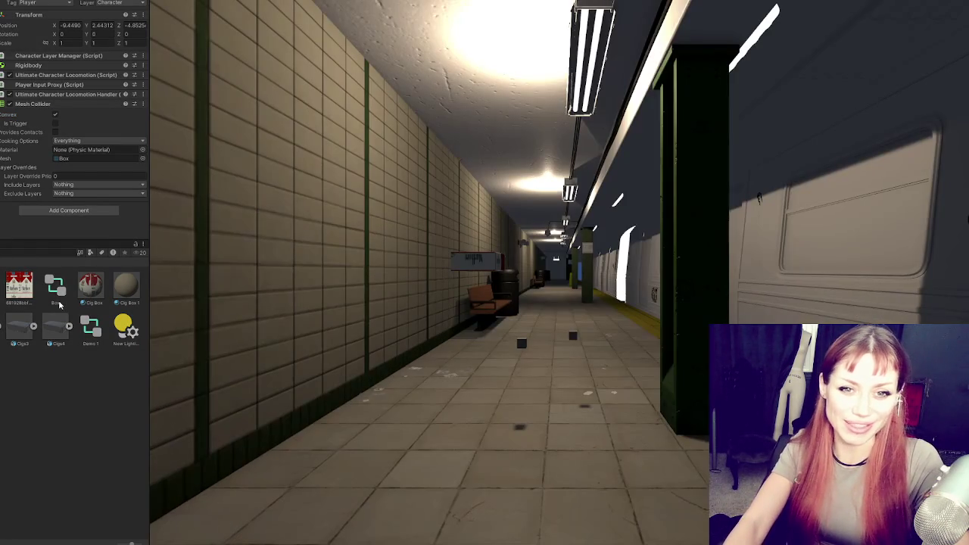
Step: Drive the pack down the corridor with W, nudging the cubes, then stop playing
key(w)
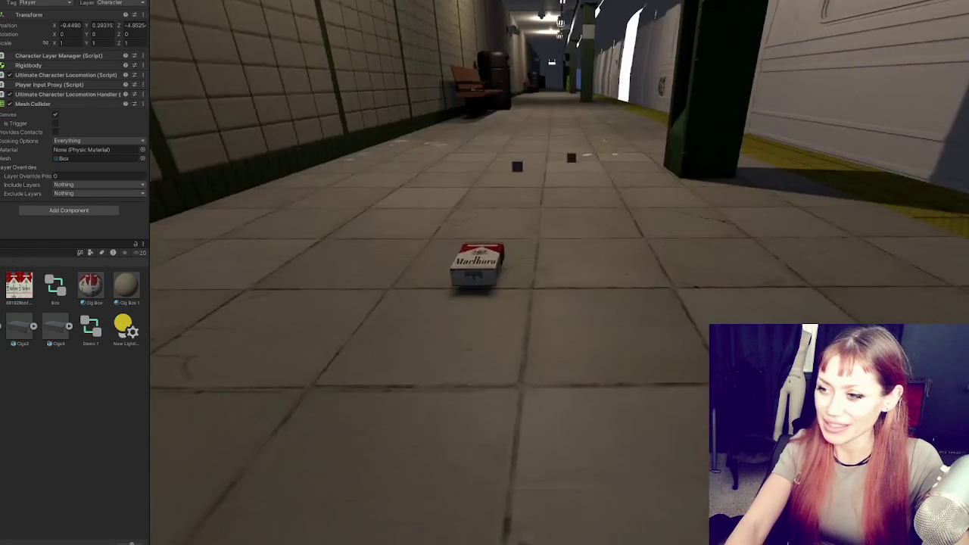
key(w)
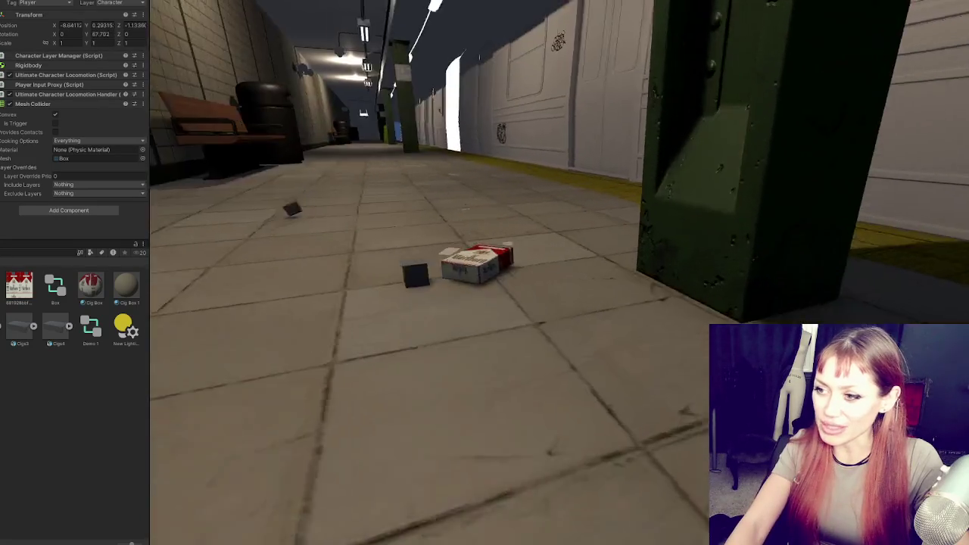
key(w)
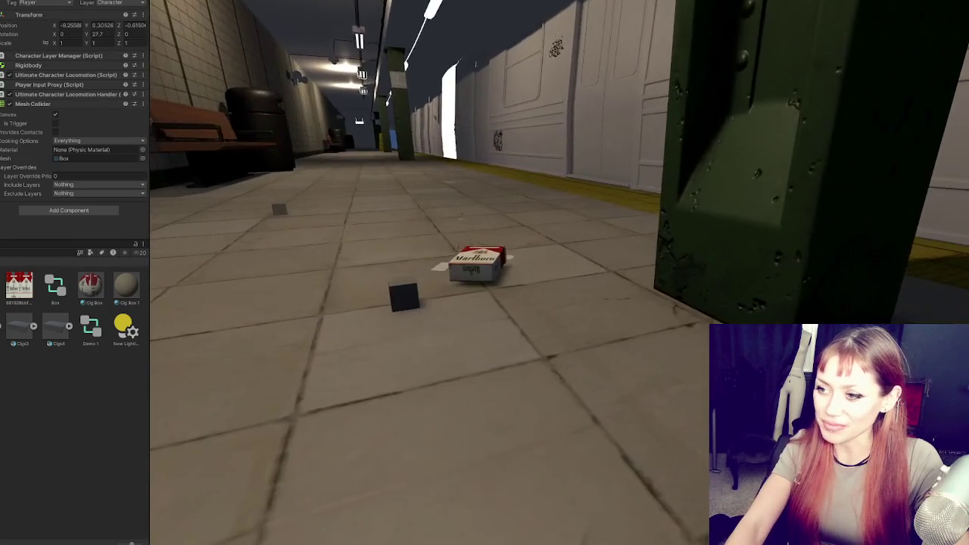
key(w)
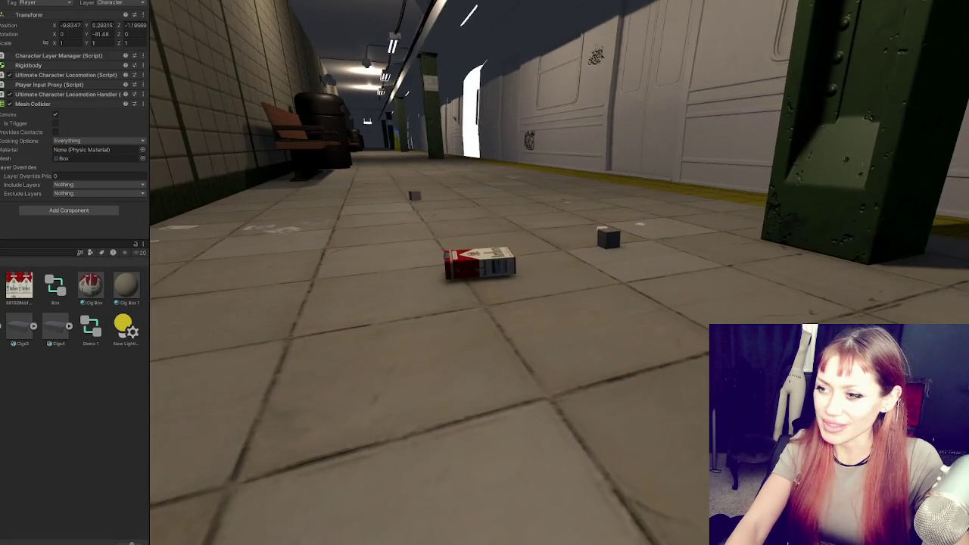
key(w)
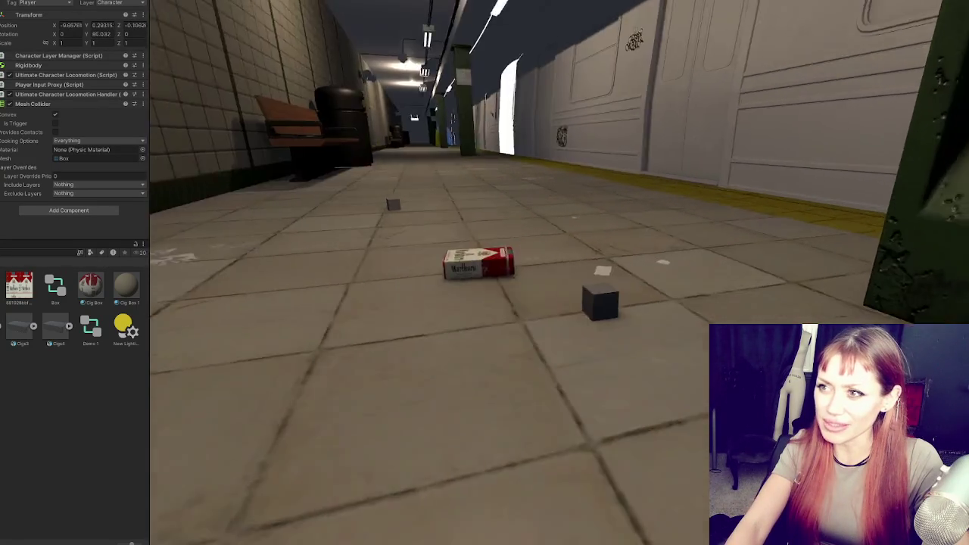
key(w)
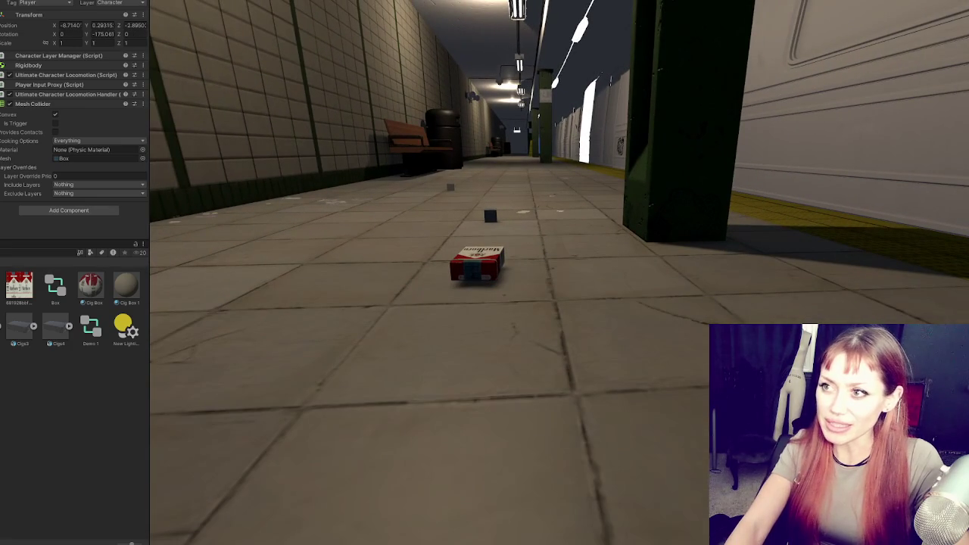
key(ctrl+p)
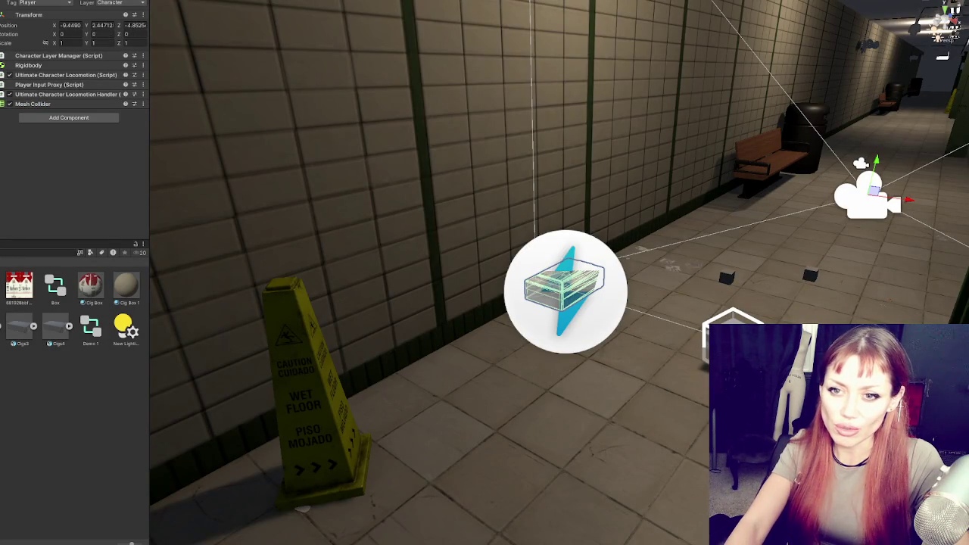
Step: Inspect the Main Camera's controller, then steer the pack around the cube
click(861, 163)
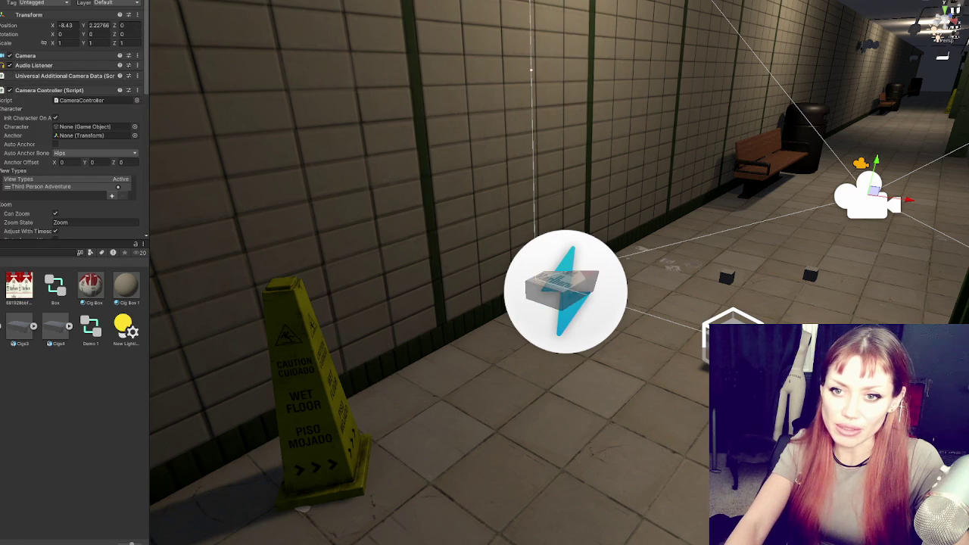
scroll(52, 108, down, 5)
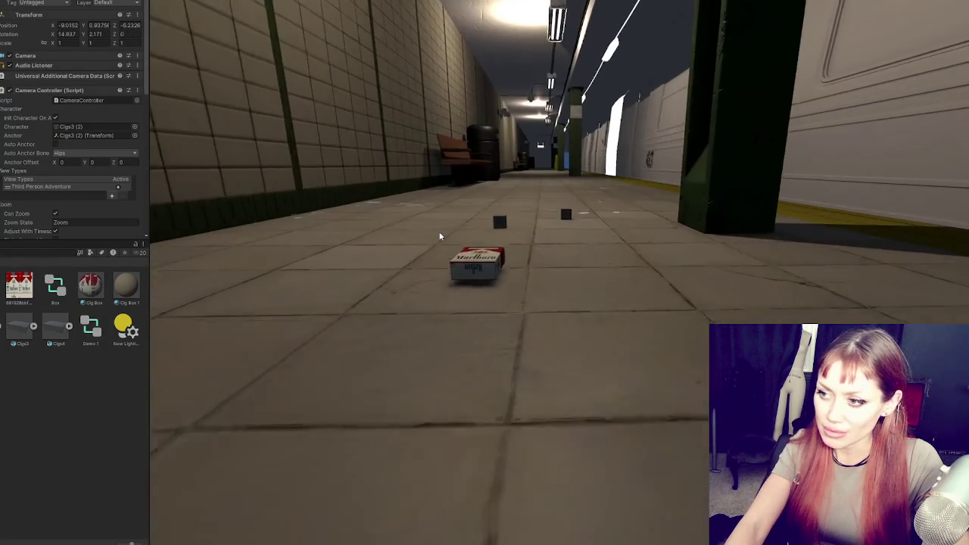
key(w)
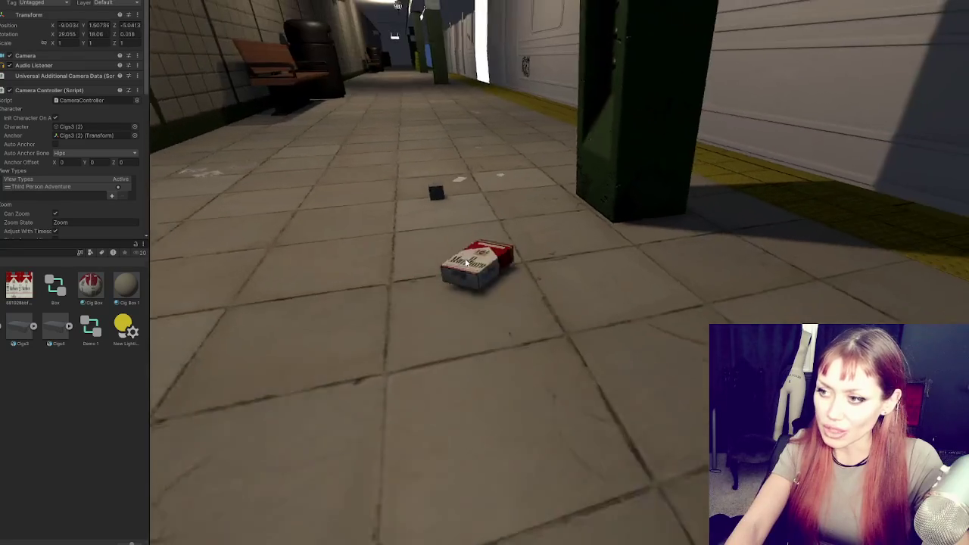
key(w)
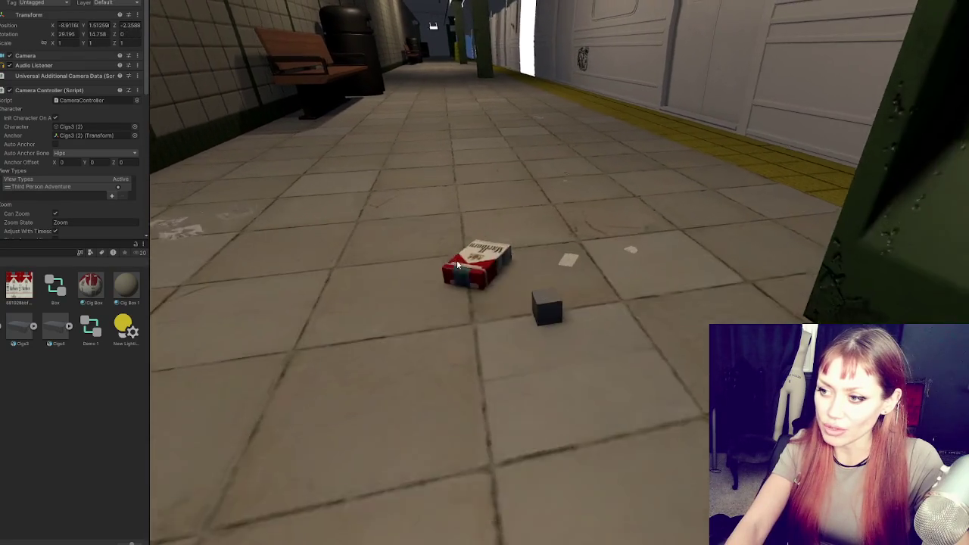
key(w)
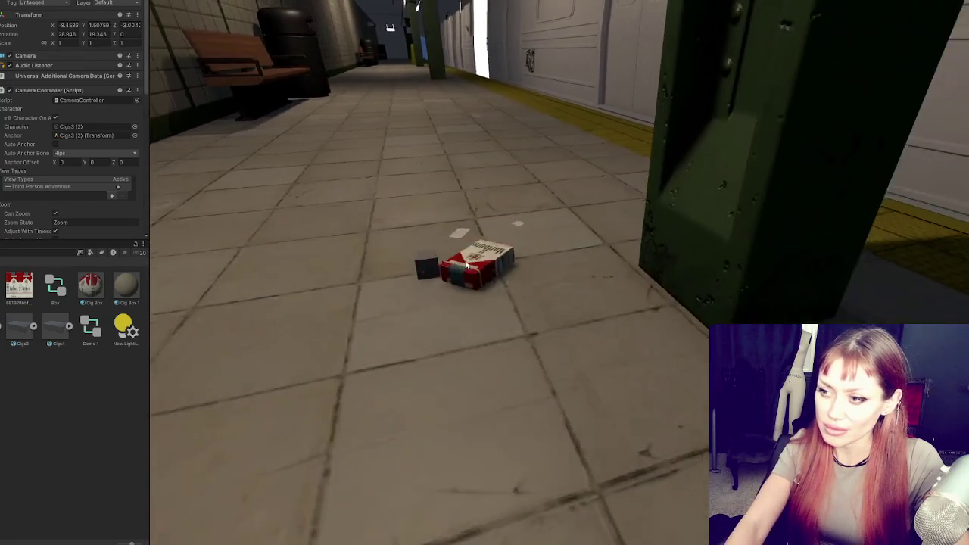
key(w)
key(w)
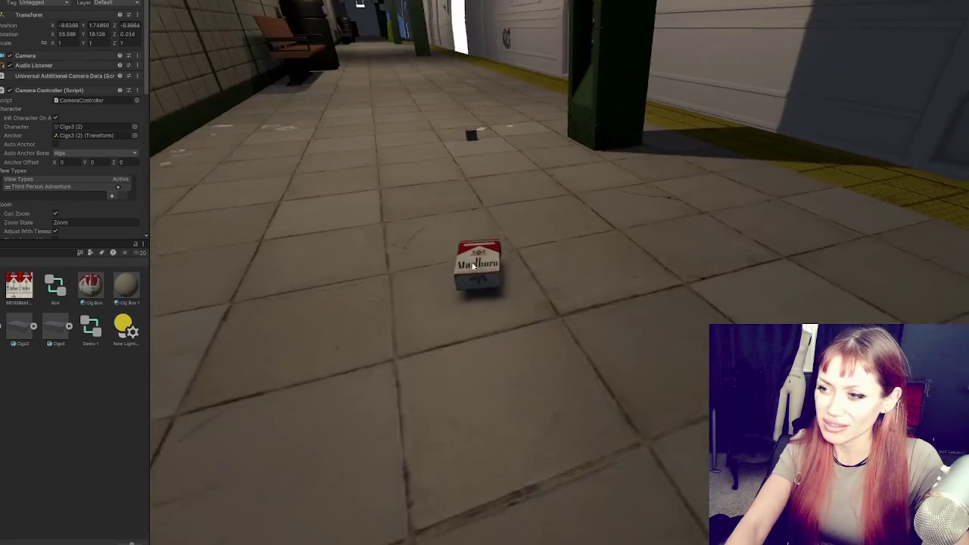
Step: Keep driving the pack down the platform while turning
key(w)
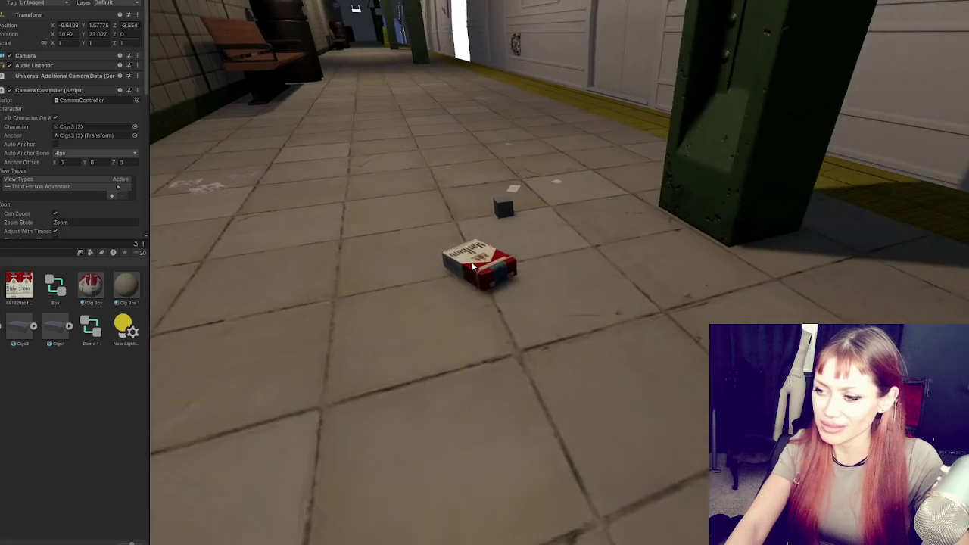
key(w)
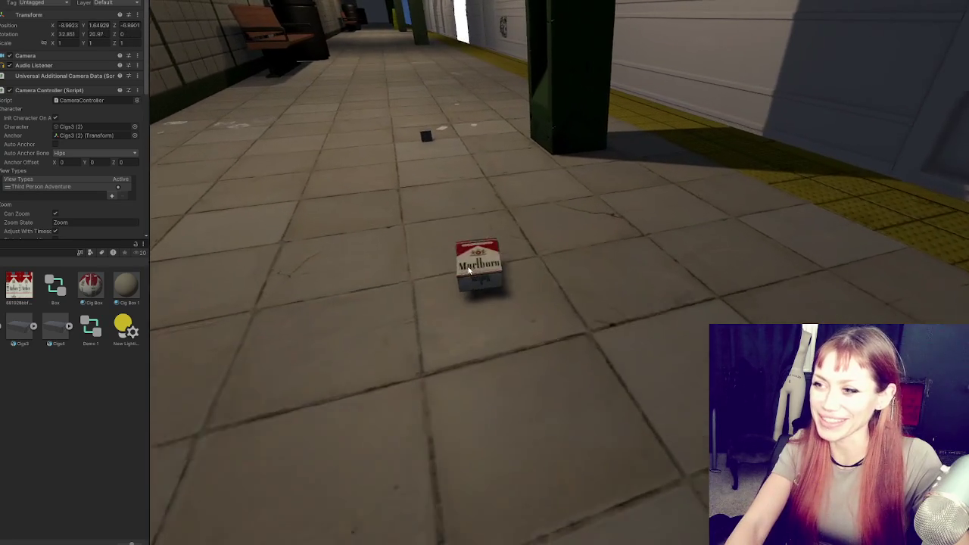
key(w)
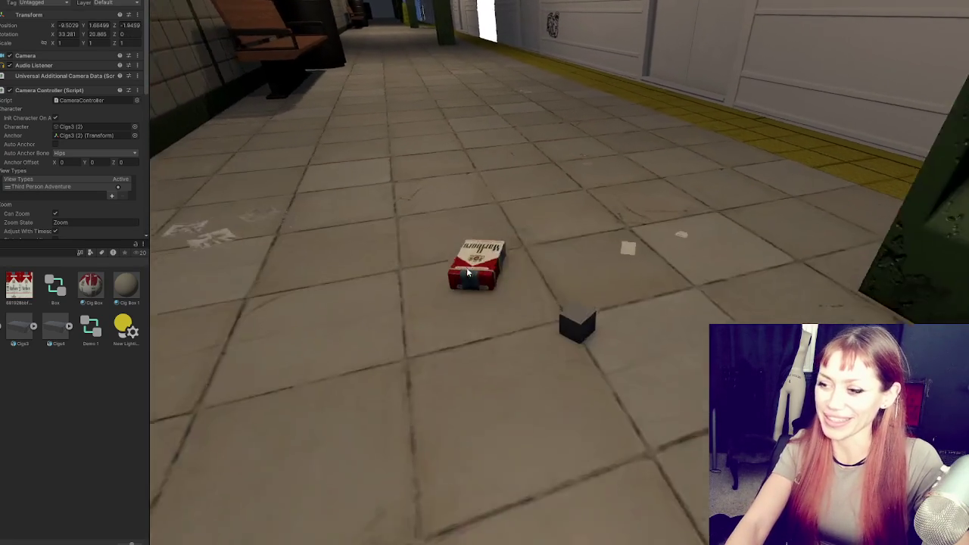
key(w)
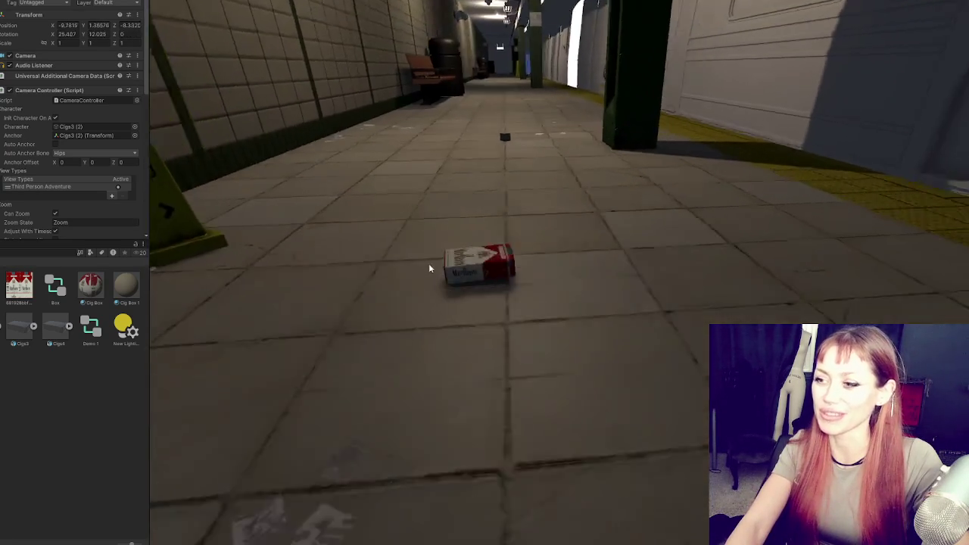
key(w)
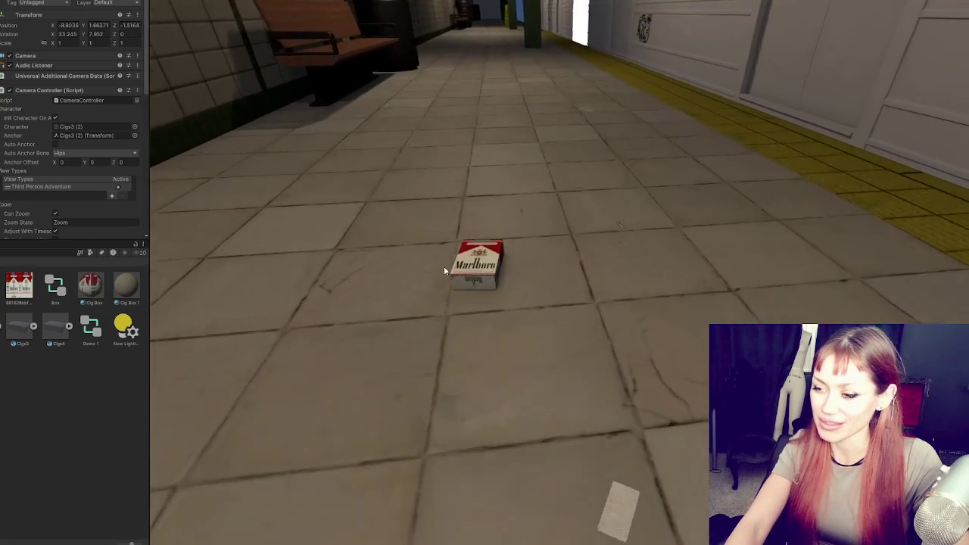
key(w)
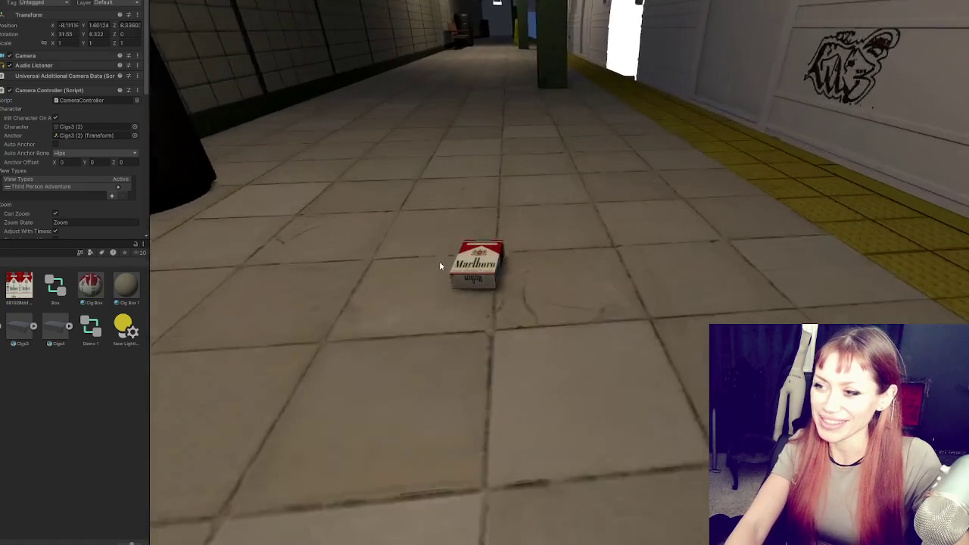
key(w)
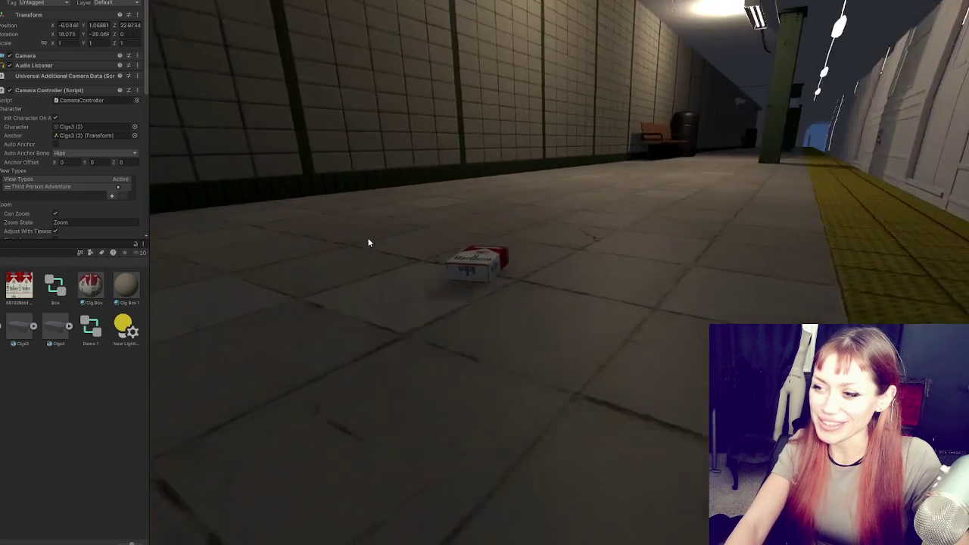
Step: Select and frame the cigarette box, then shrink its Capsule Collider size
key(d)
key(a)
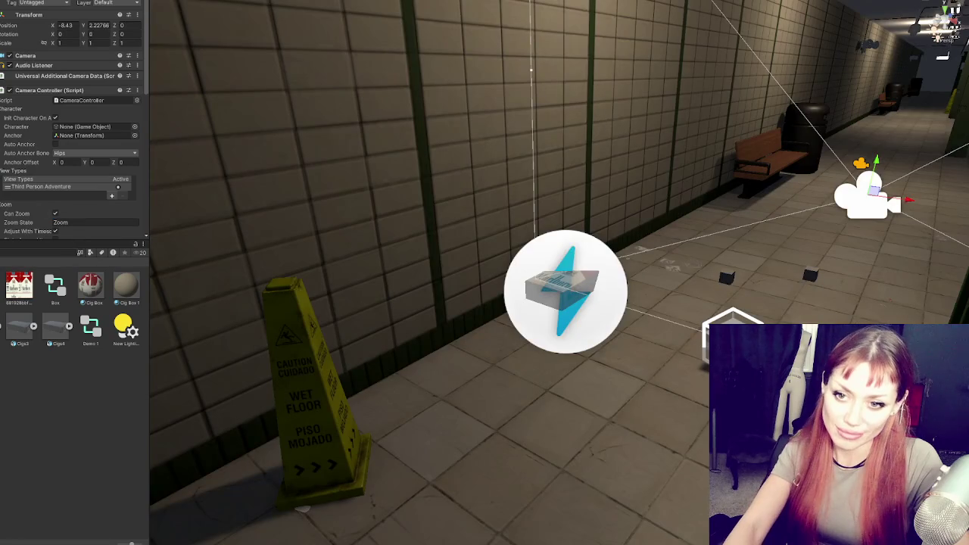
click(564, 287)
key(f)
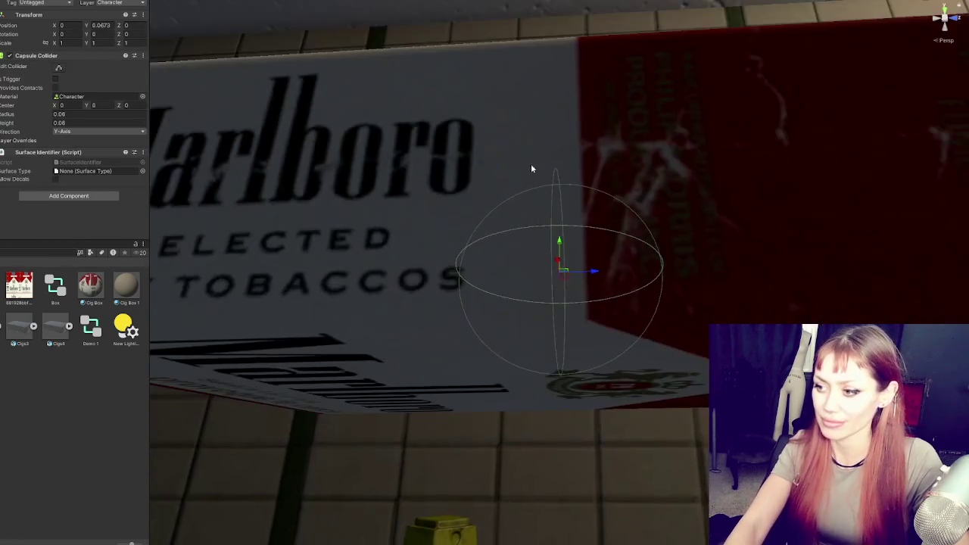
drag(530, 168, 242, 213)
text(0.05)
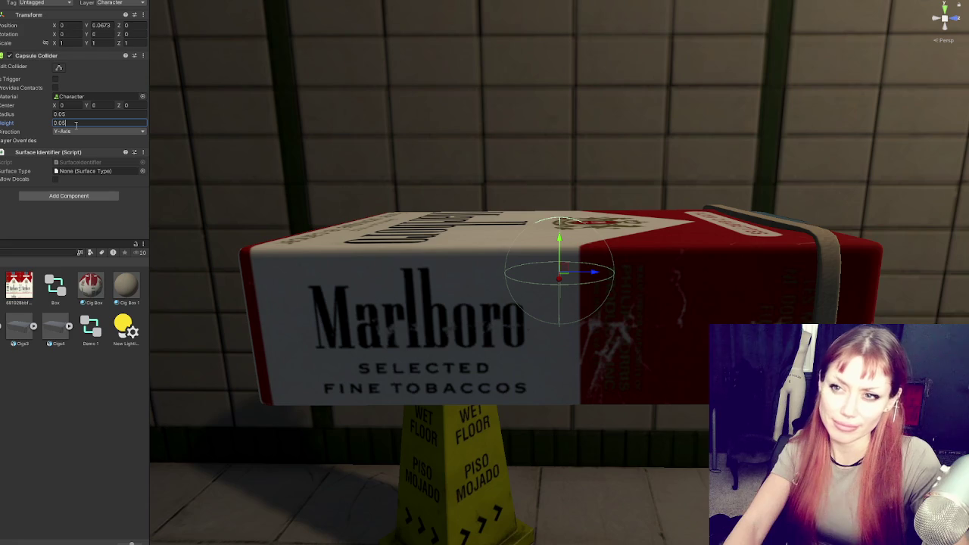
key(Return)
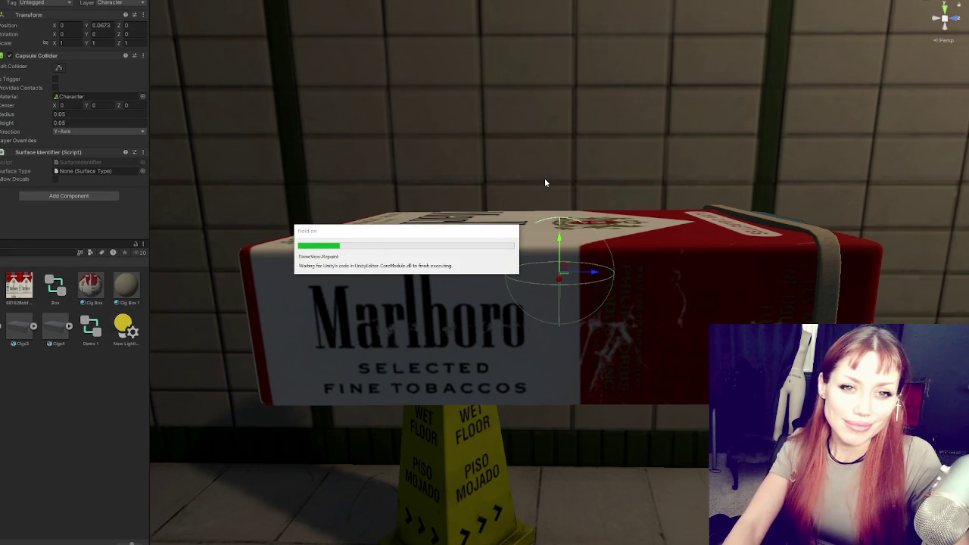
Step: Play-test the pack down the corridor, then replay and launch cubes at it
key(w)
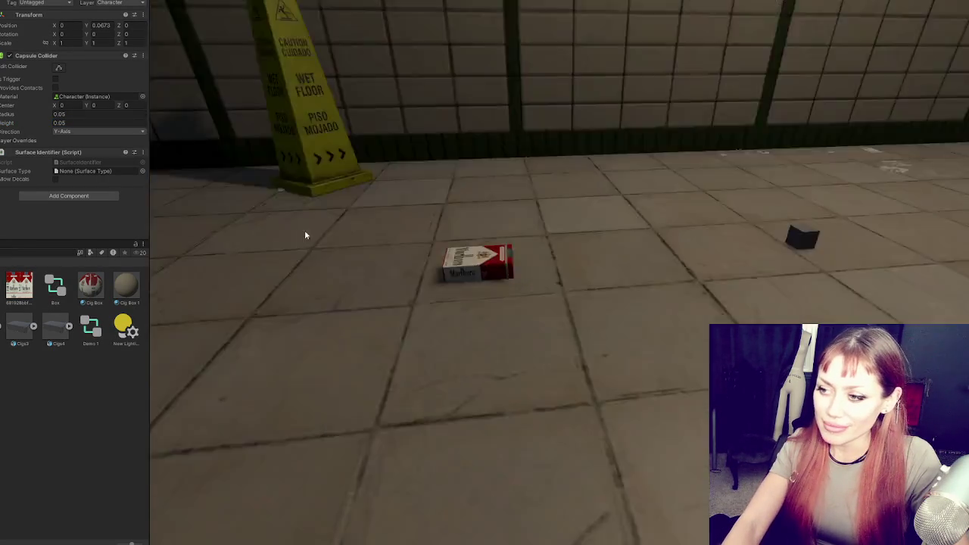
key(d)
key(w)
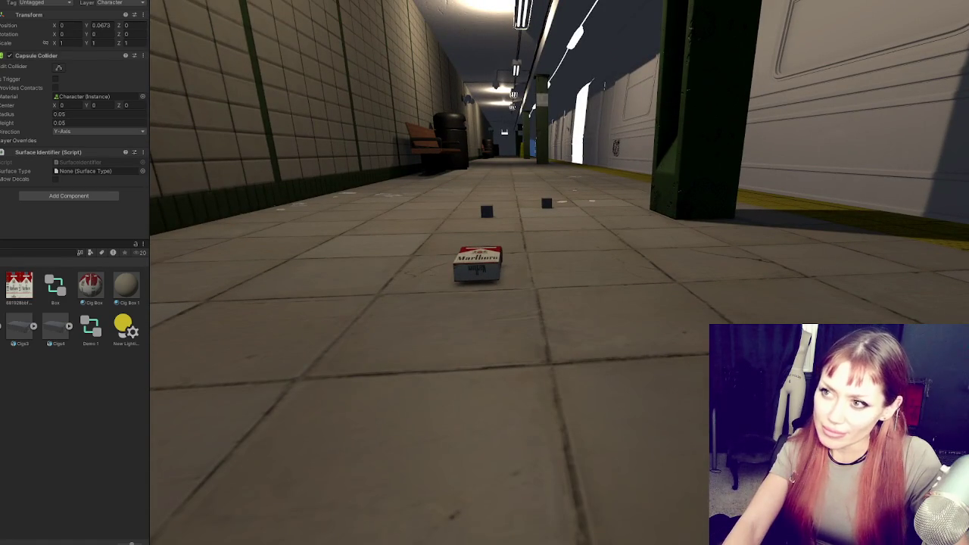
key(ctrl+p)
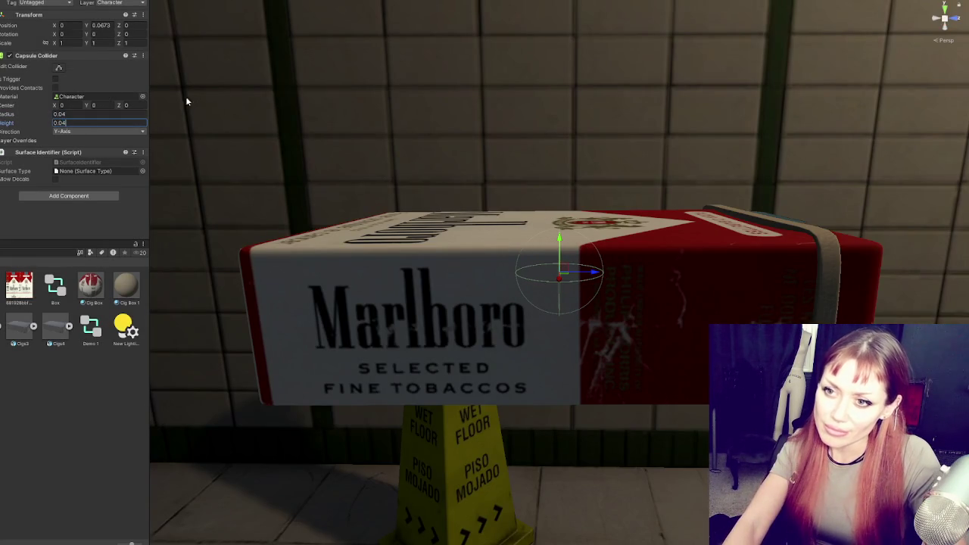
key(ctrl+p)
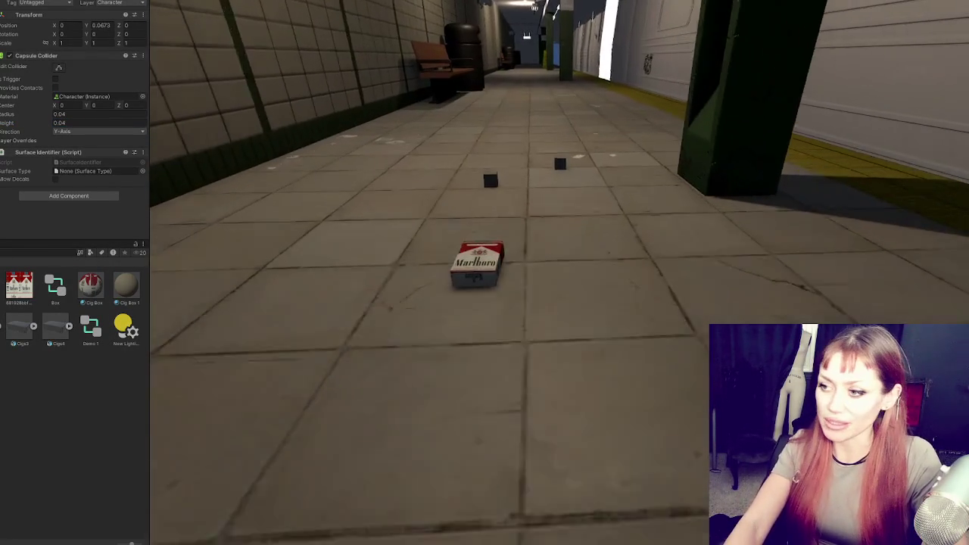
click(485, 272)
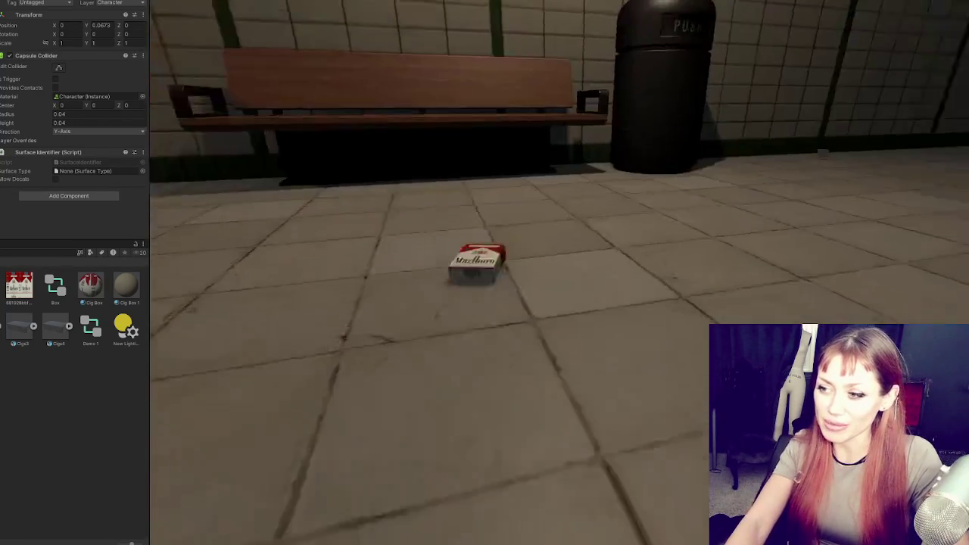
Step: Exit Play mode to return to the Scene view
key(ctrl+p)
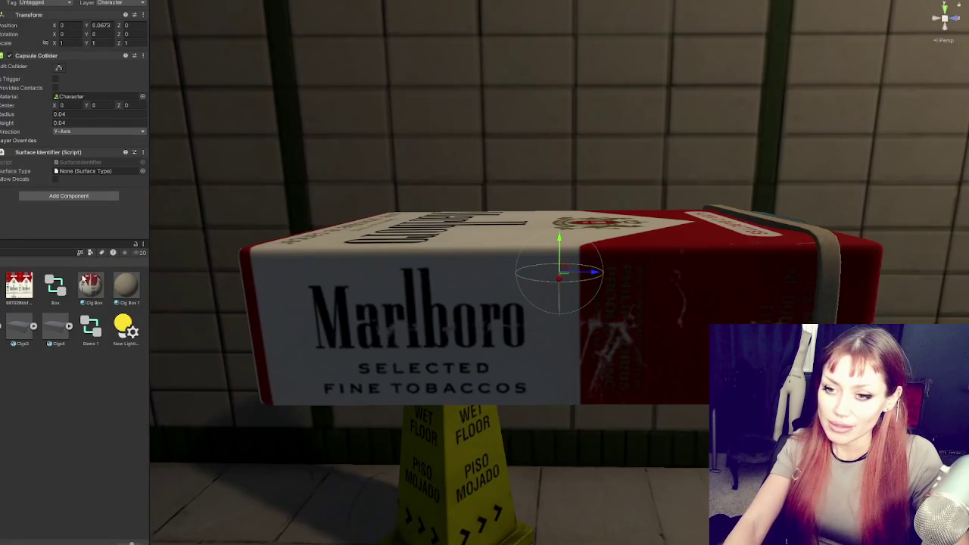
Step: Set the Cigs3 model's import Scale Factor to 0.8 and start a play test
click(24, 329)
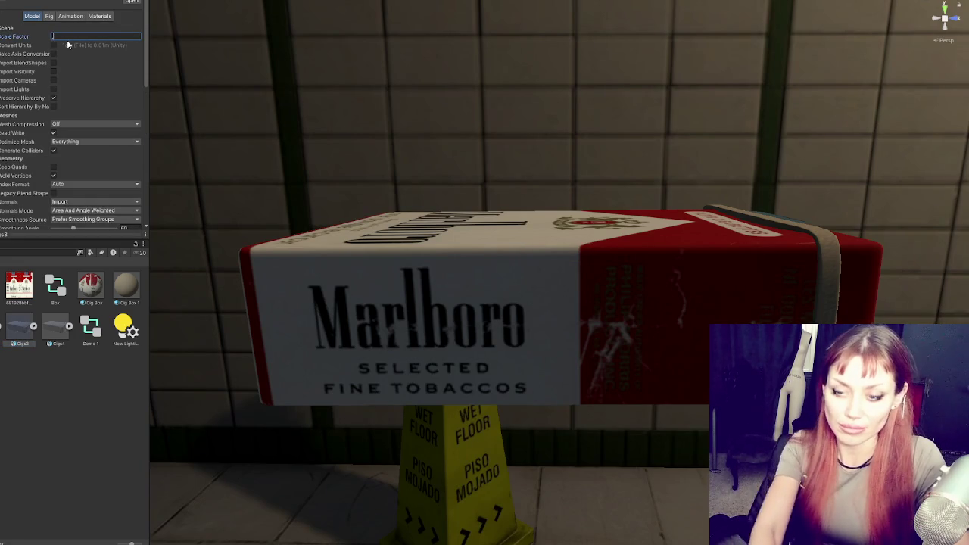
scroll(68, 47, down, 5)
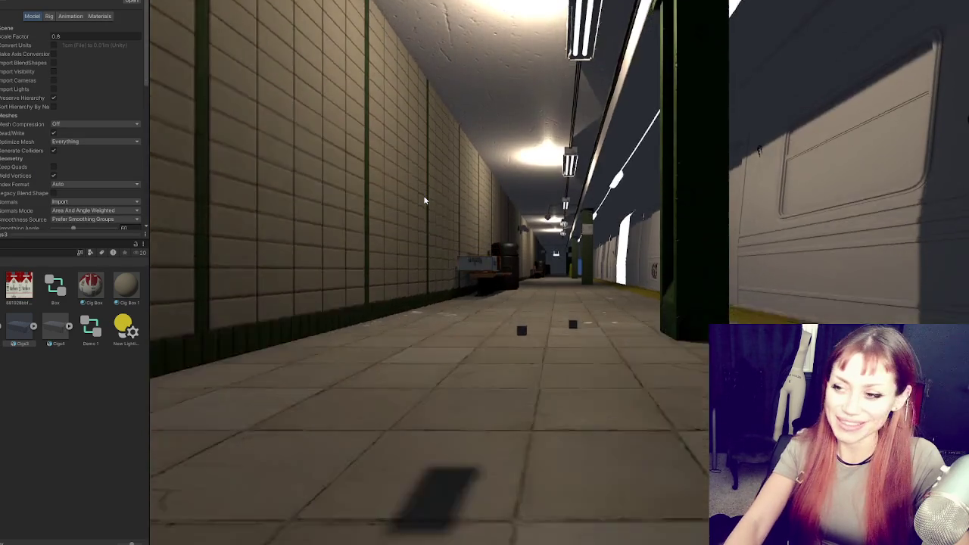
key(w)
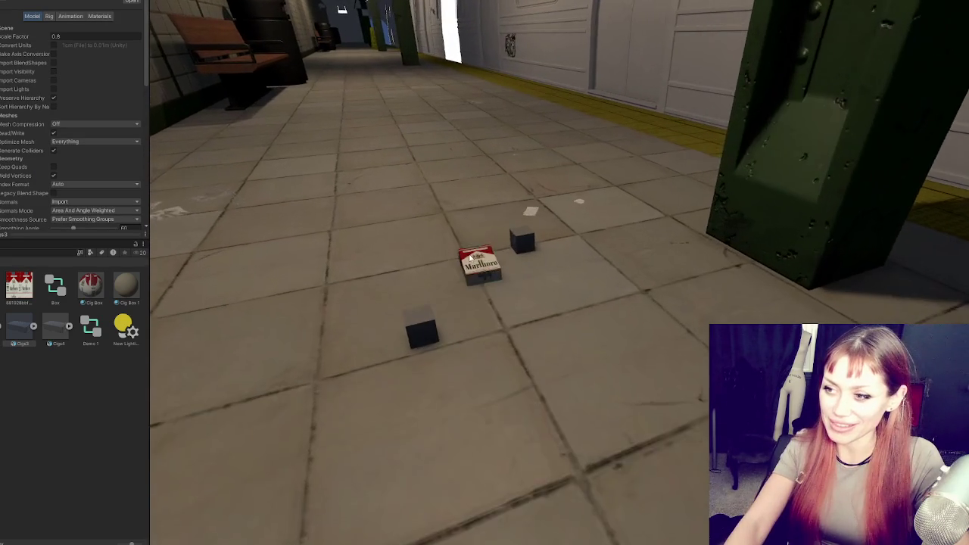
Step: Knock and pick up the pack, carry it among the cubes, then stop the test
click(470, 258)
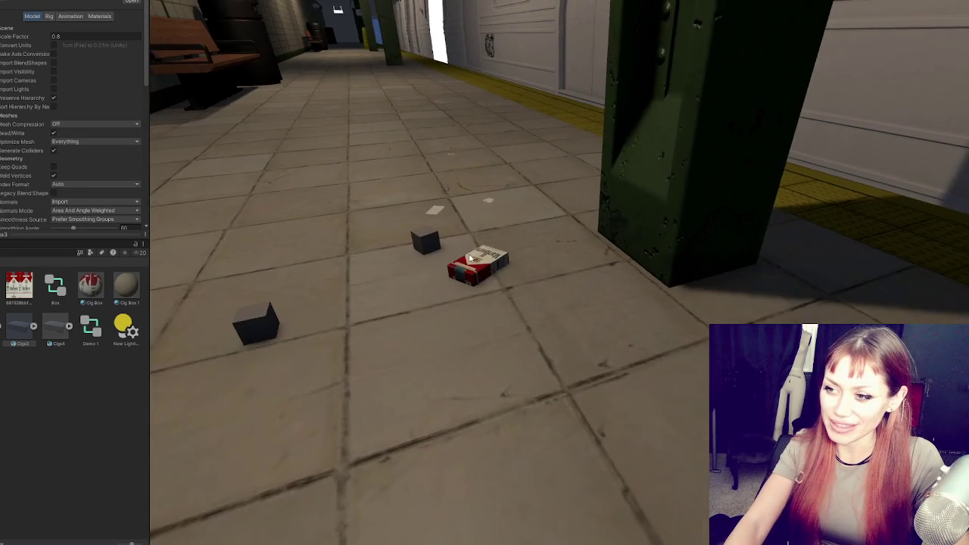
key(w)
click(470, 258)
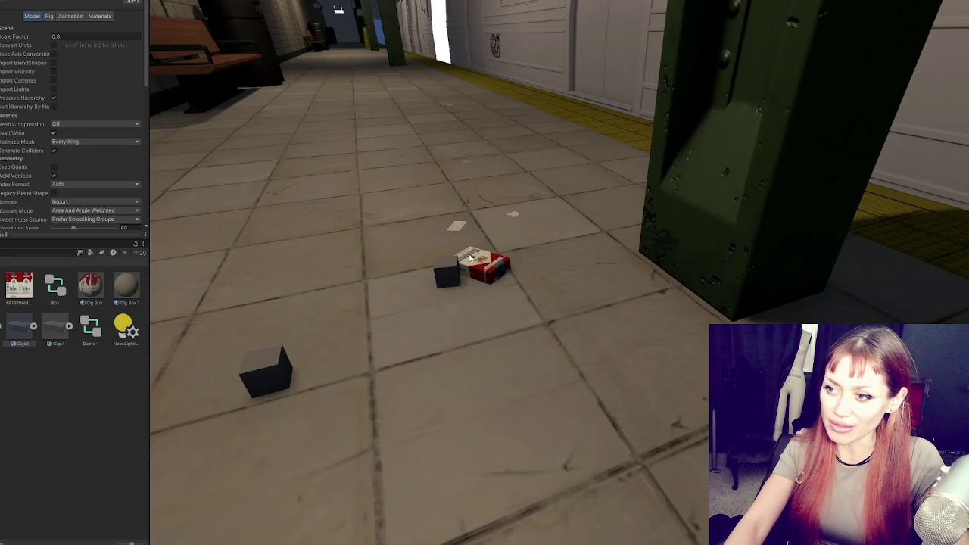
key(w)
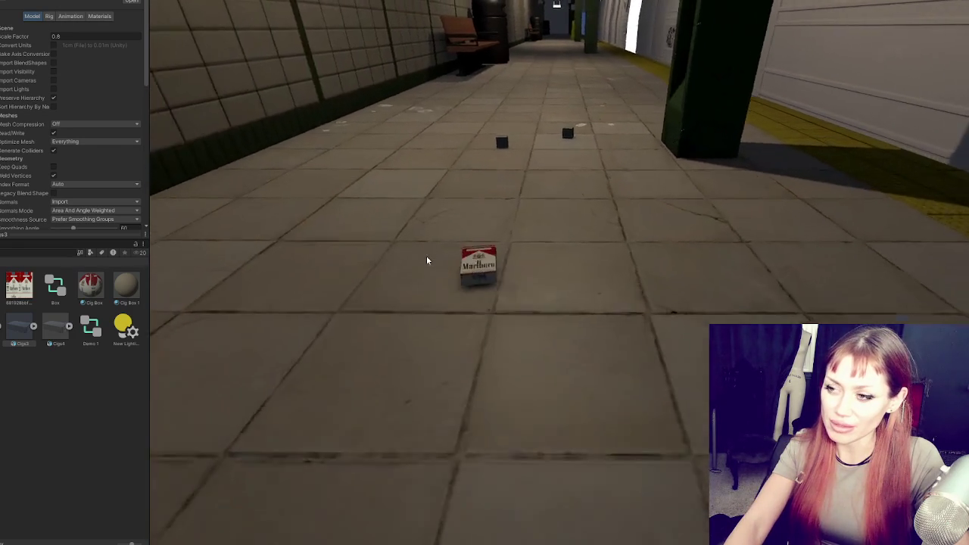
key(w)
key(w)
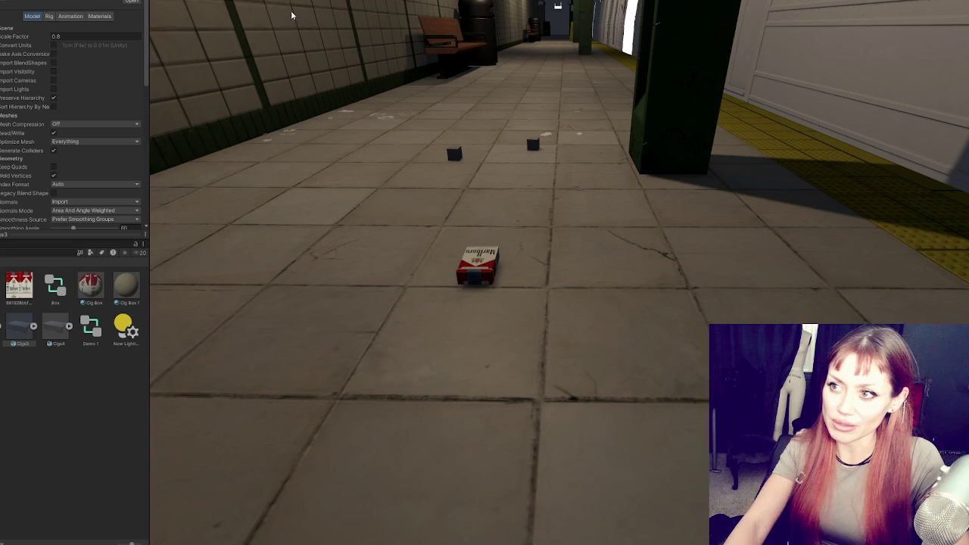
scroll(31, 117, down, 4)
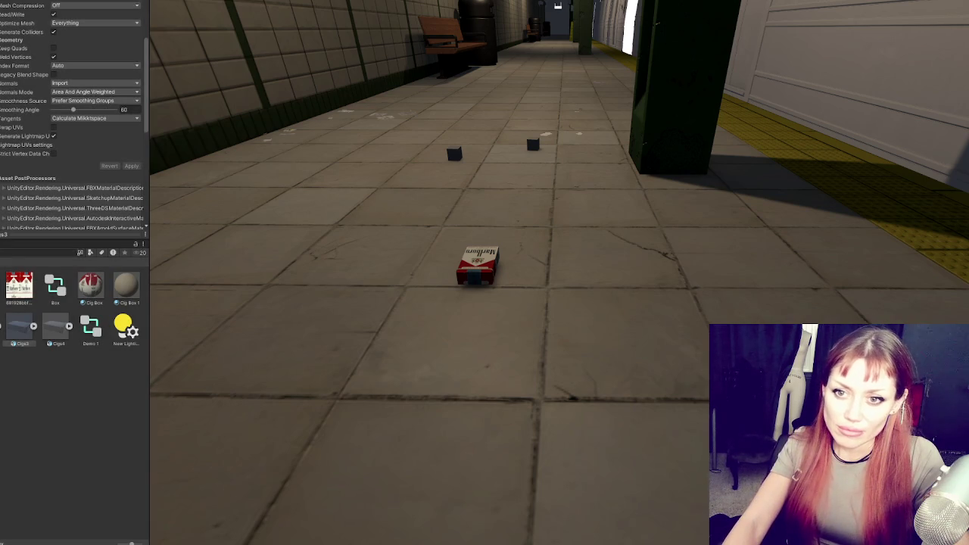
key(ctrl+p)
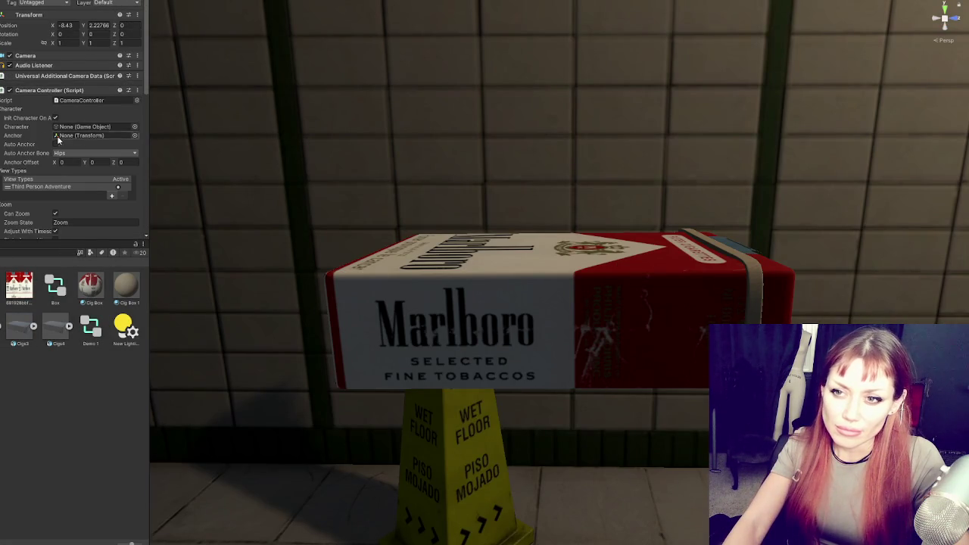
Step: Check the Camera Controller's Auto Anchor Bone (Hips) and View Types lists without changing them
scroll(65, 145, down, 5)
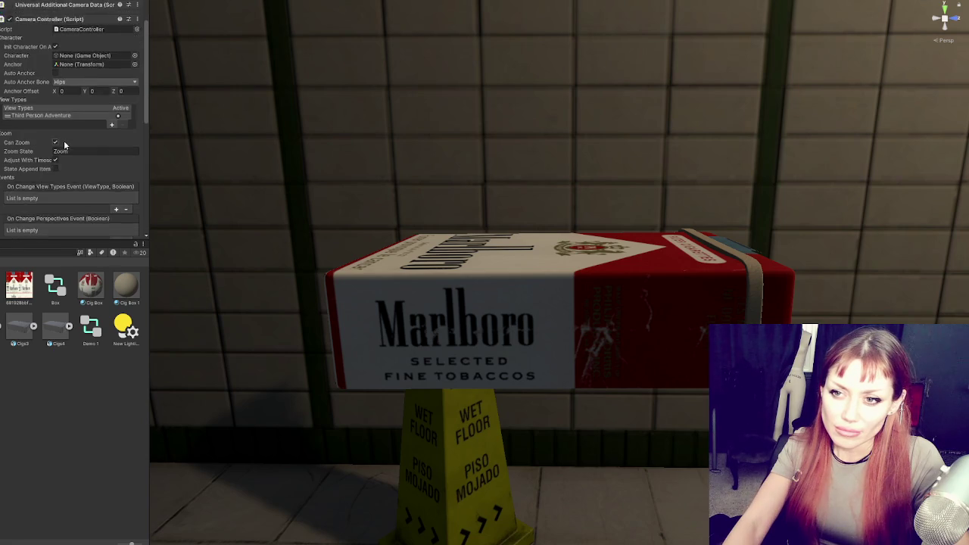
click(99, 58)
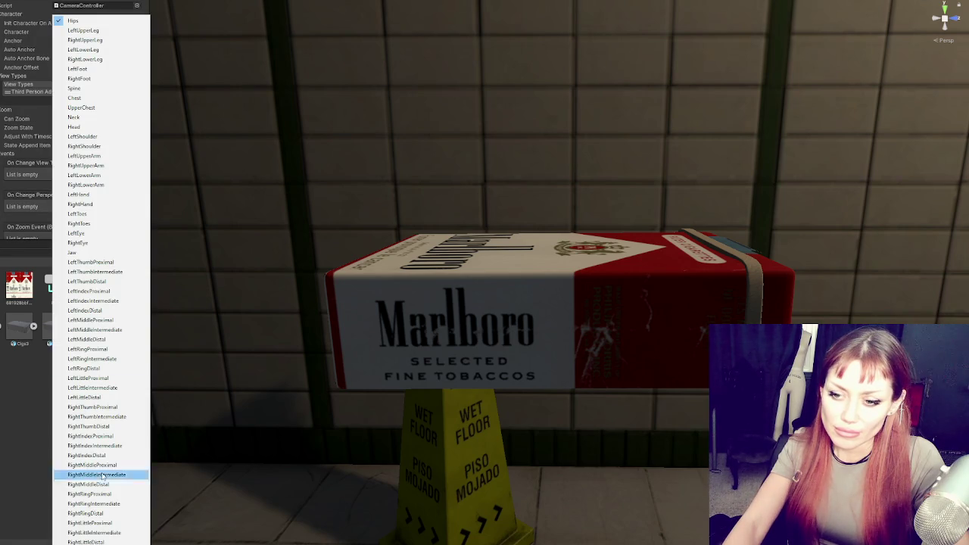
click(83, 22)
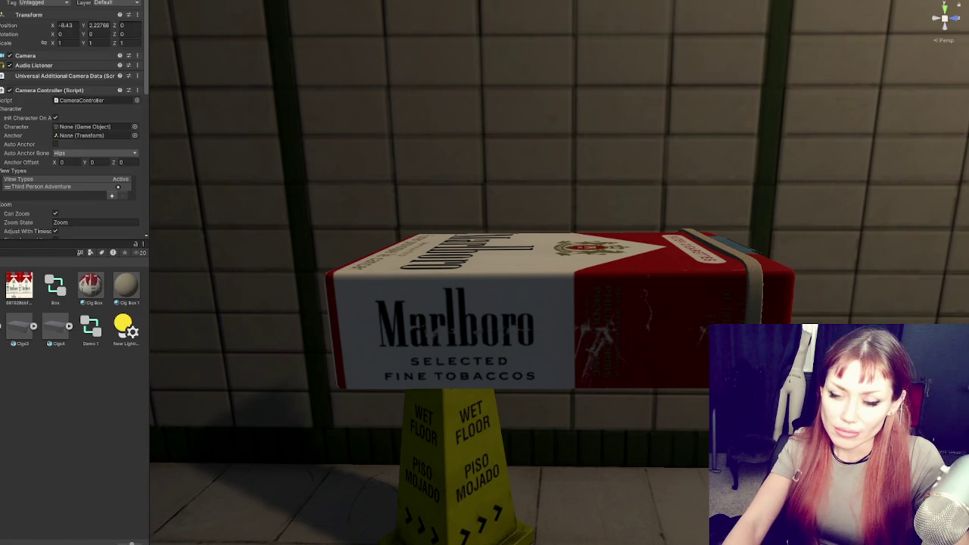
scroll(99, 157, down, 3)
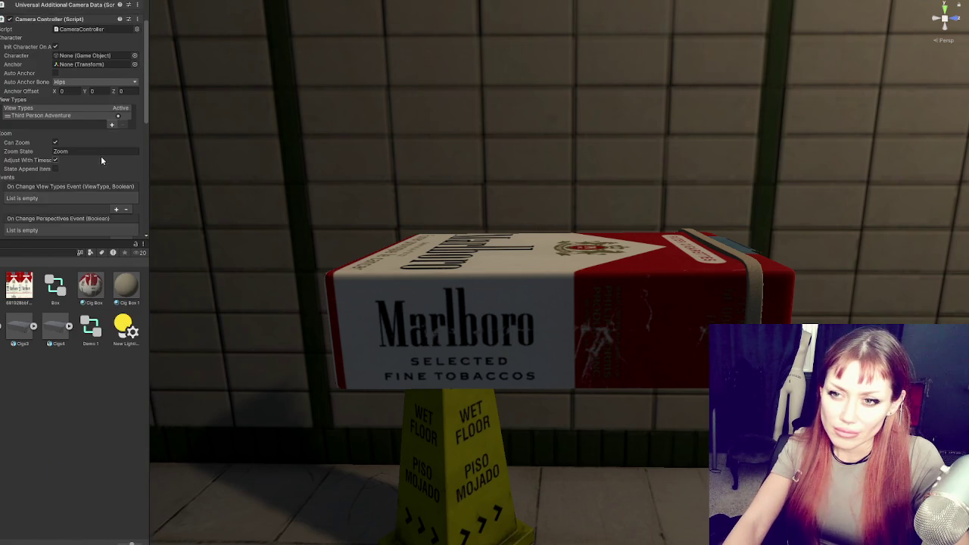
click(112, 124)
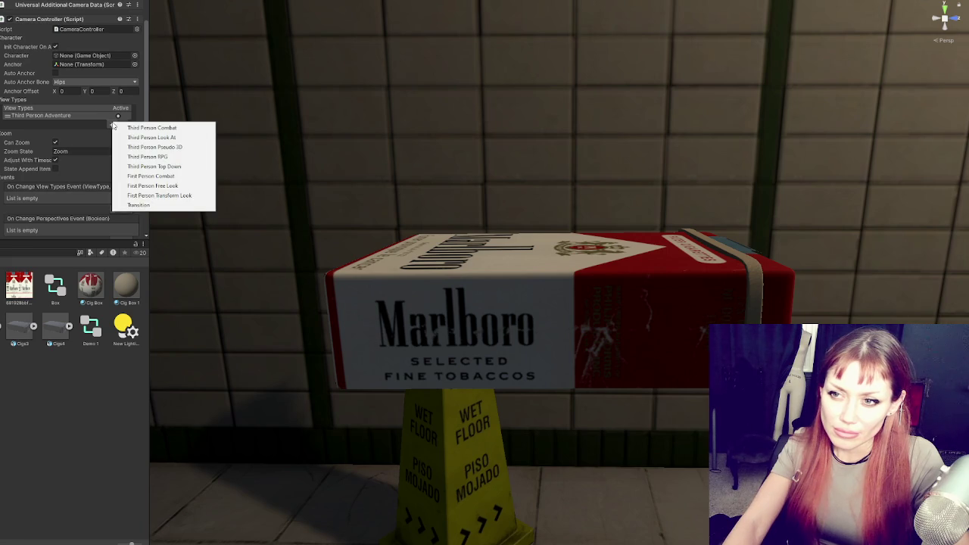
click(100, 135)
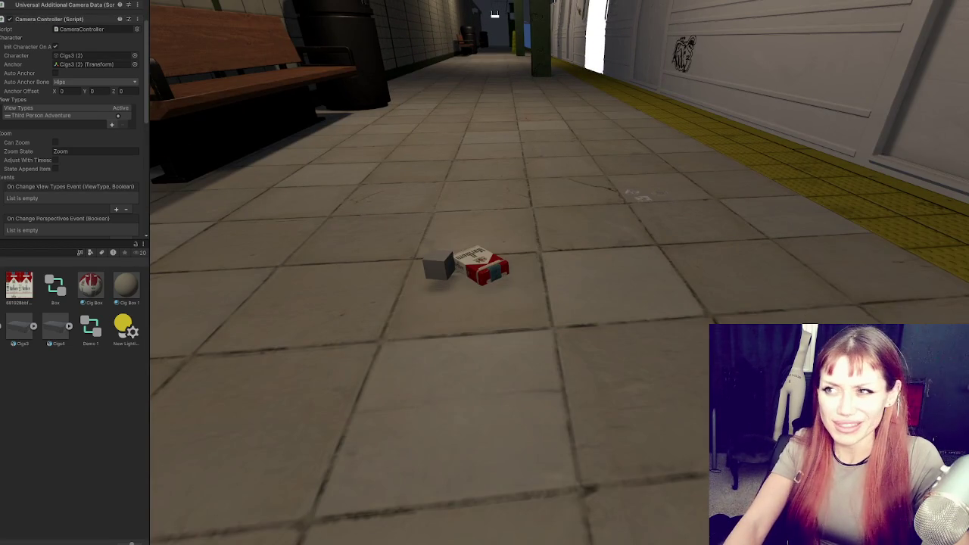
Step: Stop the play test, anchor the Camera Controller to Box with Auto Anchor off, then select the pack
key(ctrl+p)
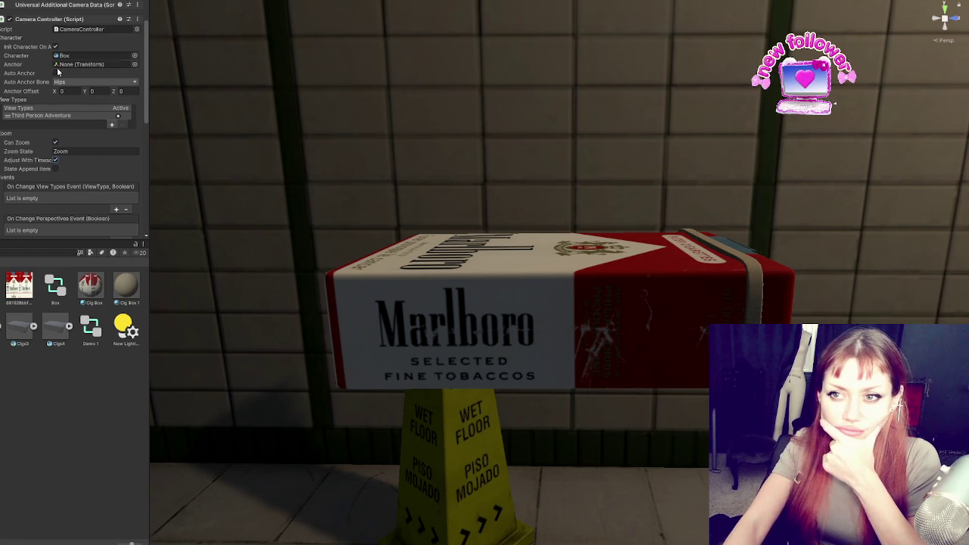
drag(88, 55, 88, 64)
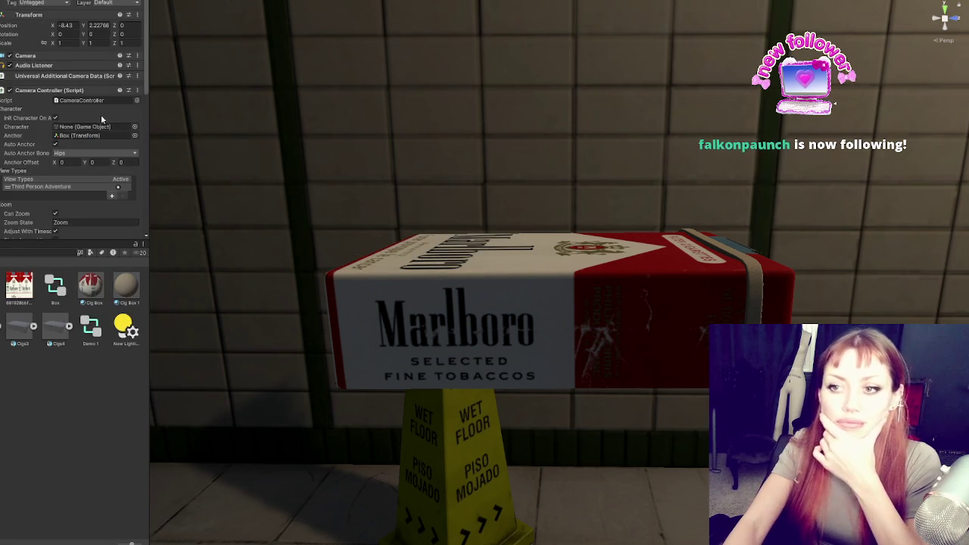
click(54, 144)
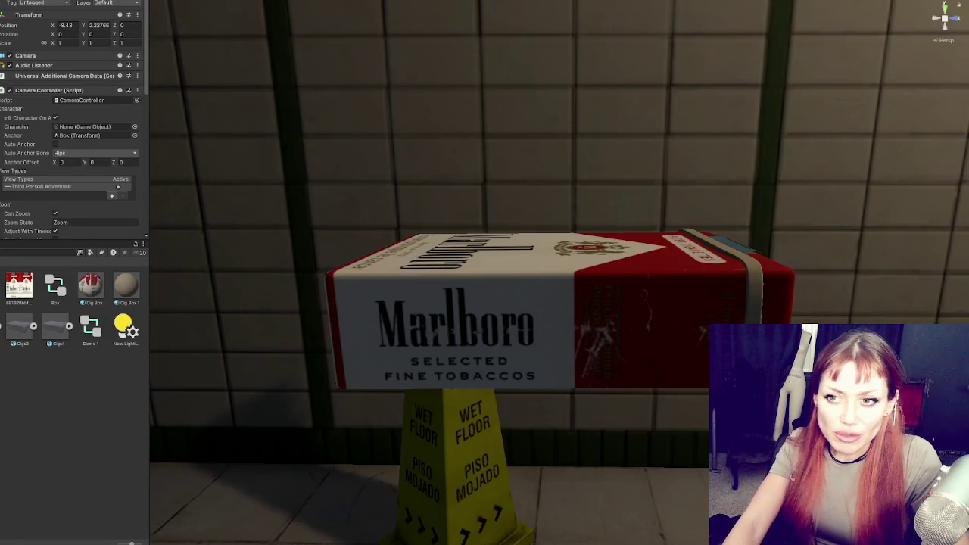
click(454, 333)
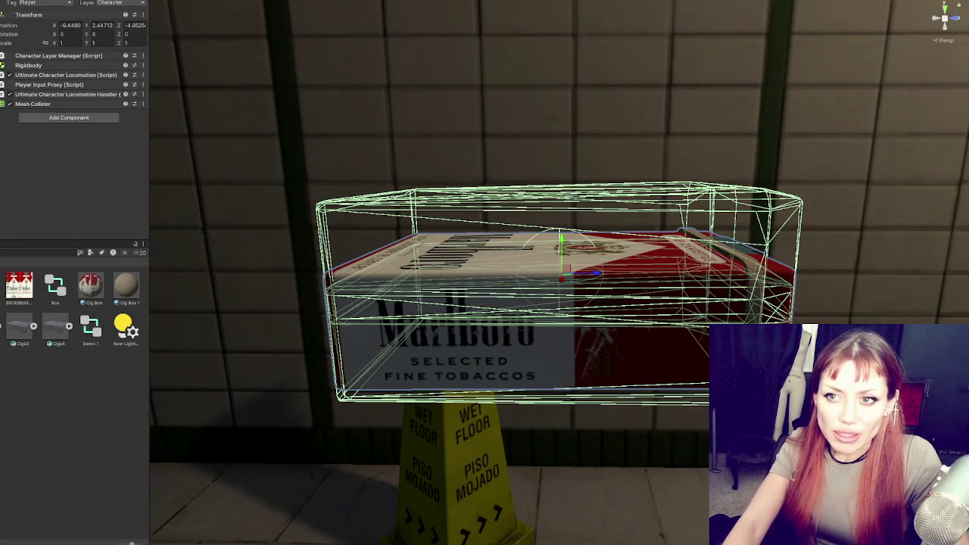
Step: Remove the Mesh Collider component from the cigarette pack
right_click(42, 104)
click(65, 124)
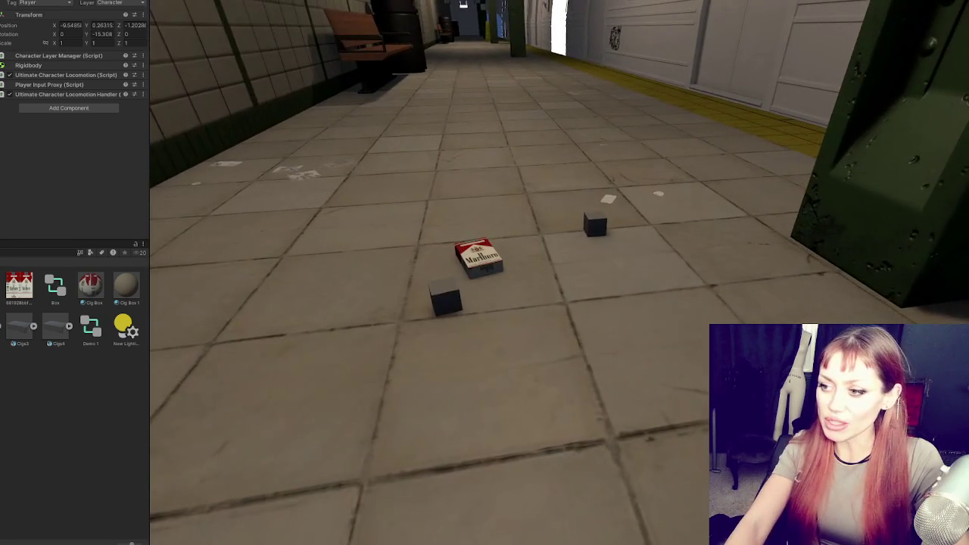
key(w)
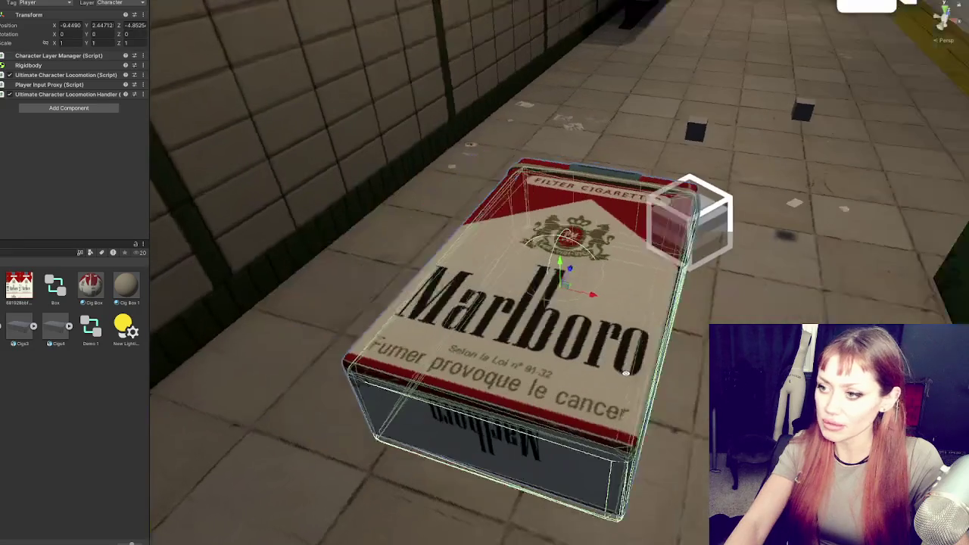
Step: Set the Rigidbody mass of the small floor cubes to 1
click(59, 151)
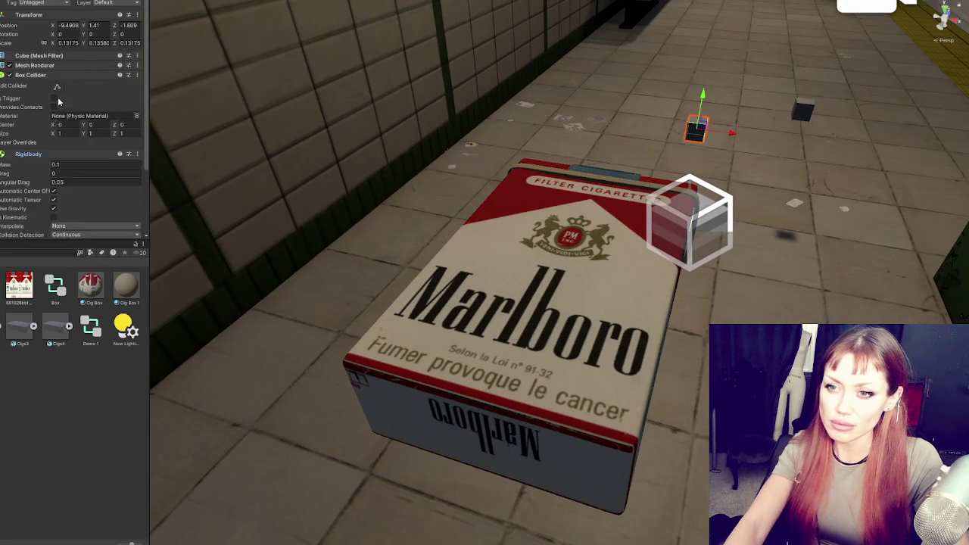
scroll(137, 121, down, 3)
click(75, 78)
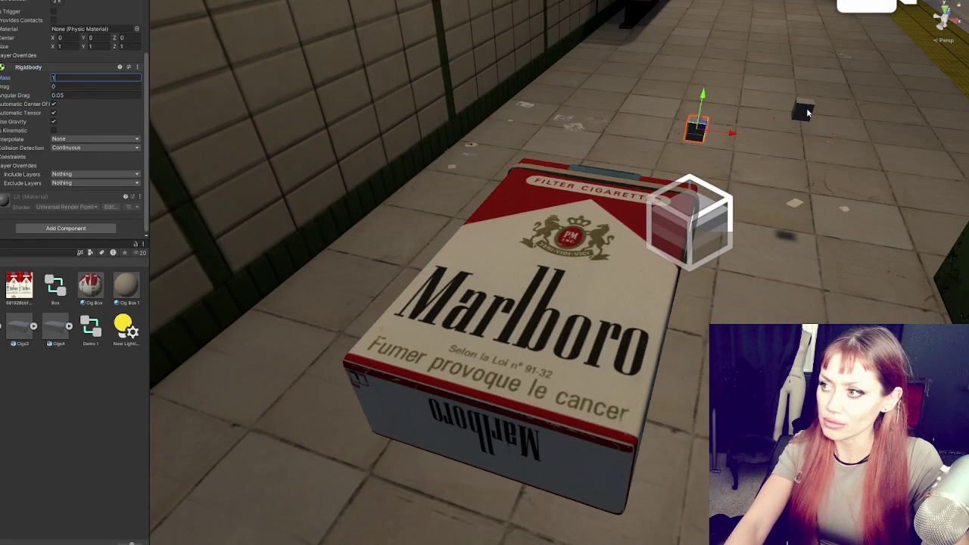
click(803, 112)
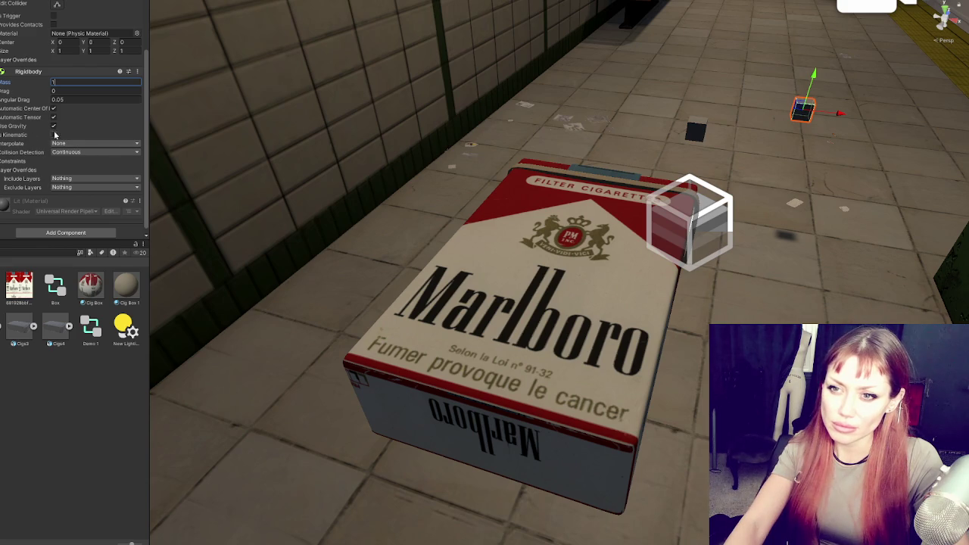
click(23, 161)
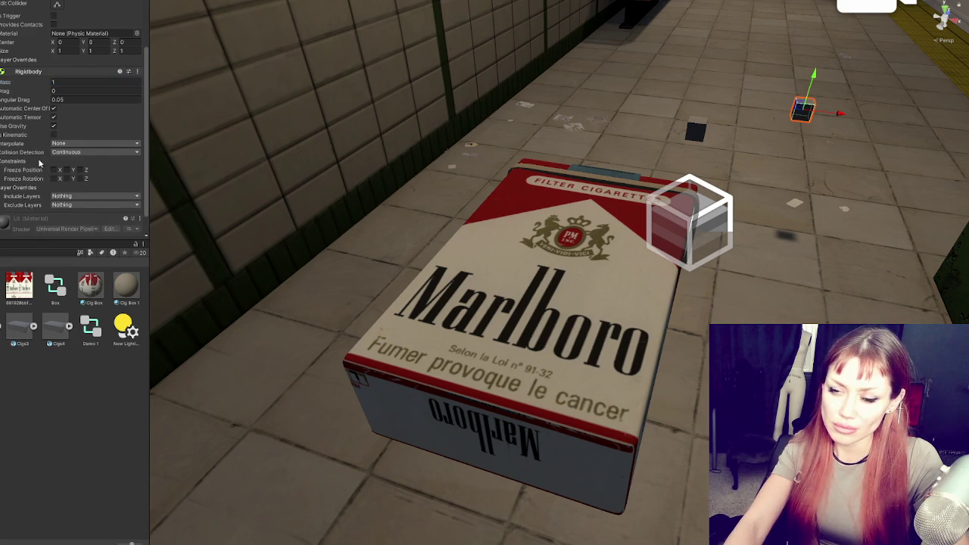
Step: Scale the dark cube farther along the floor up to about double size
scroll(96, 133, down, 1)
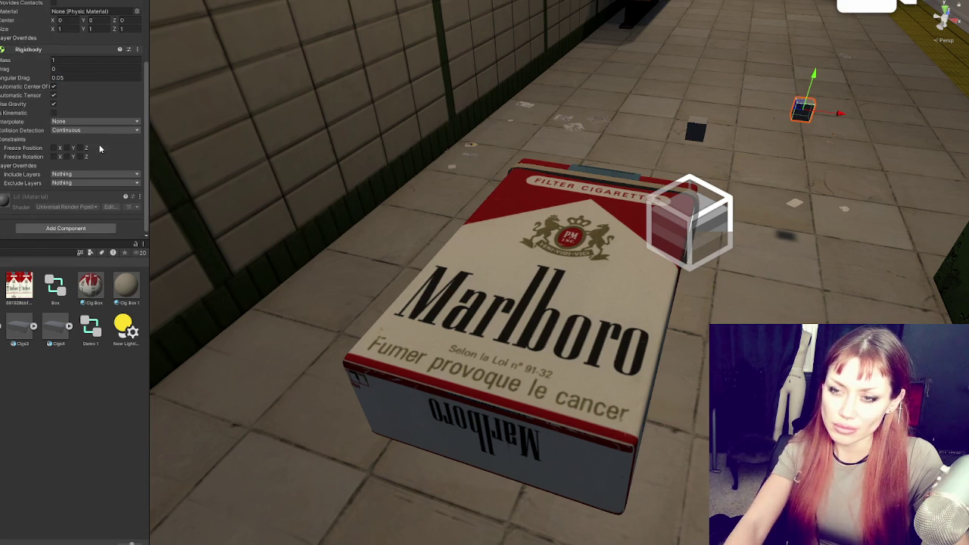
click(695, 130)
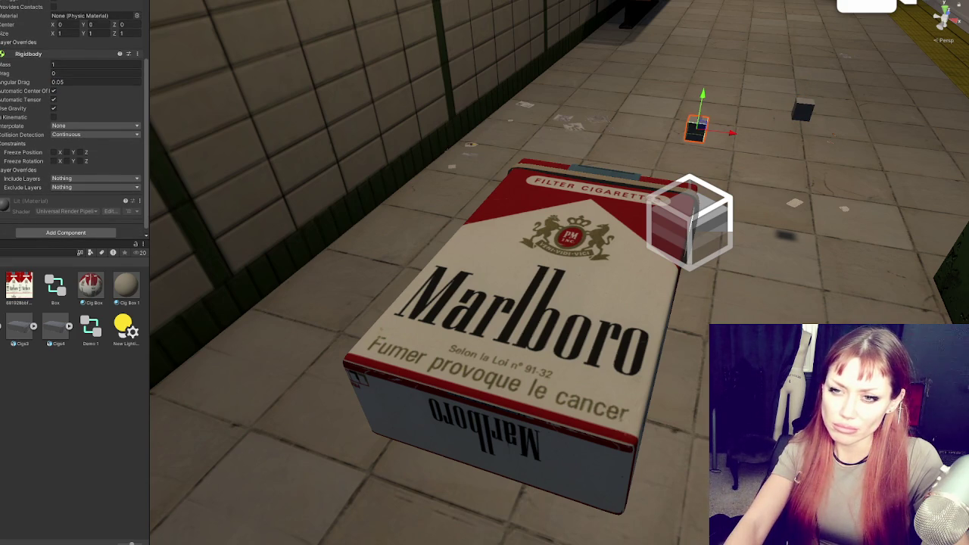
drag(695, 128, 753, 130)
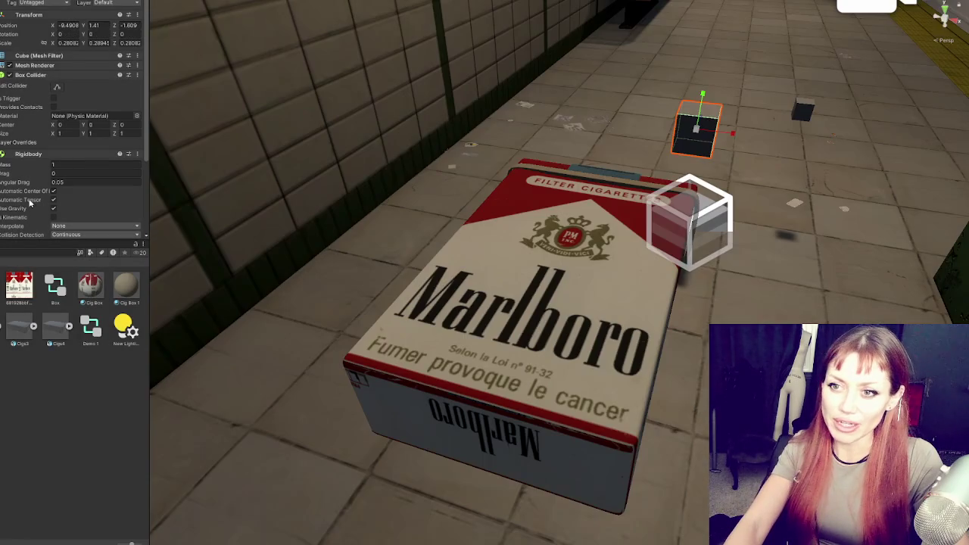
Step: Set the Cigs3 pack's Rigidbody mass to 1000 and start Play mode
click(512, 300)
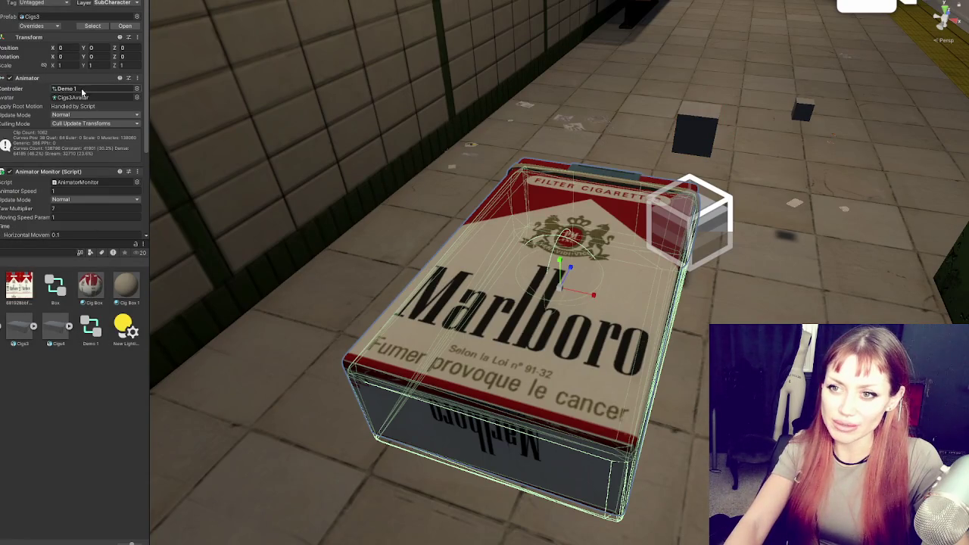
scroll(29, 128, down, 4)
scroll(38, 130, up, 5)
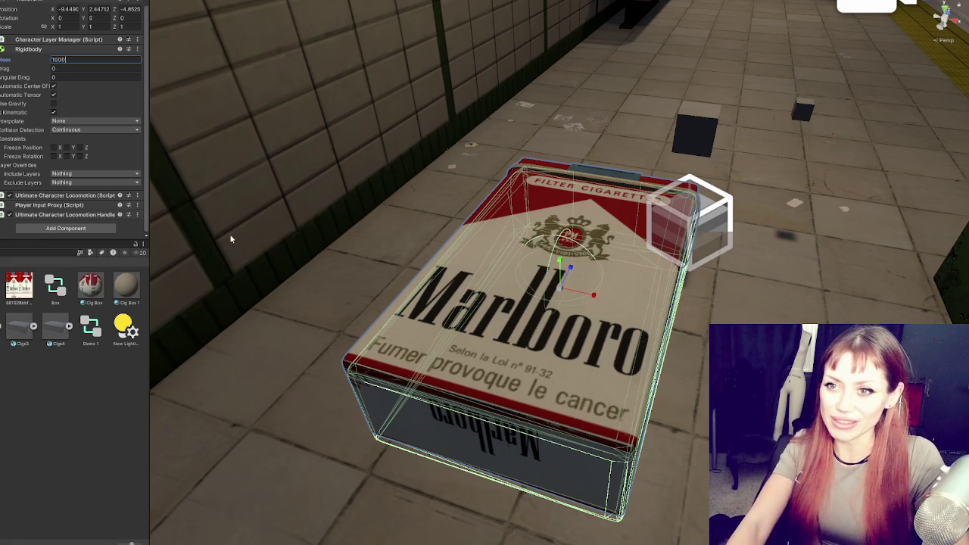
key(ctrl+p)
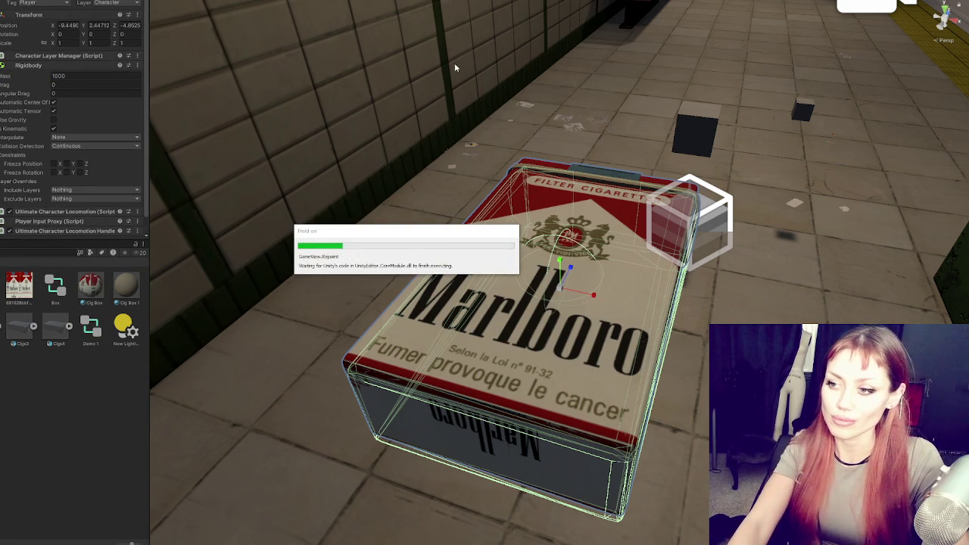
Step: Drive the 1000-mass pack forward and around the platform into the nearby cubes
key(w)
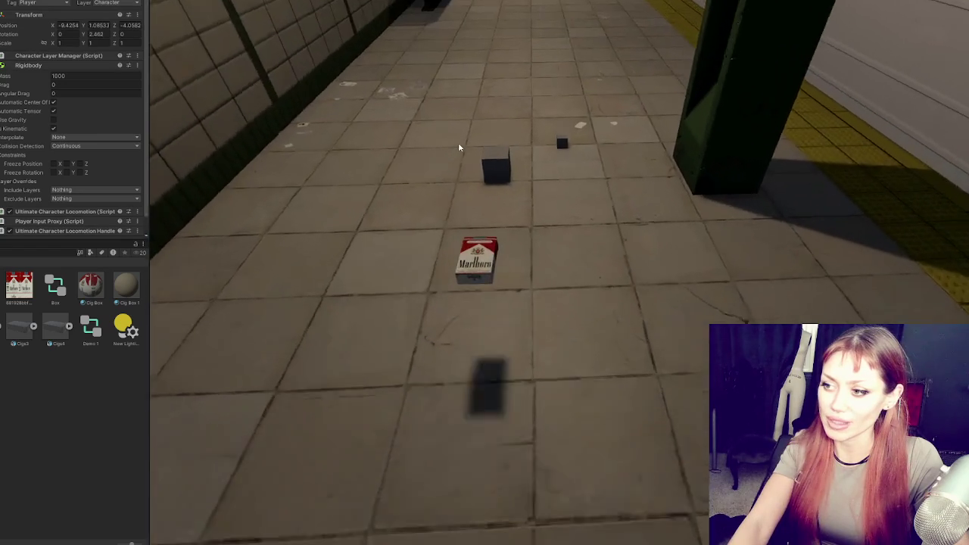
key(w)
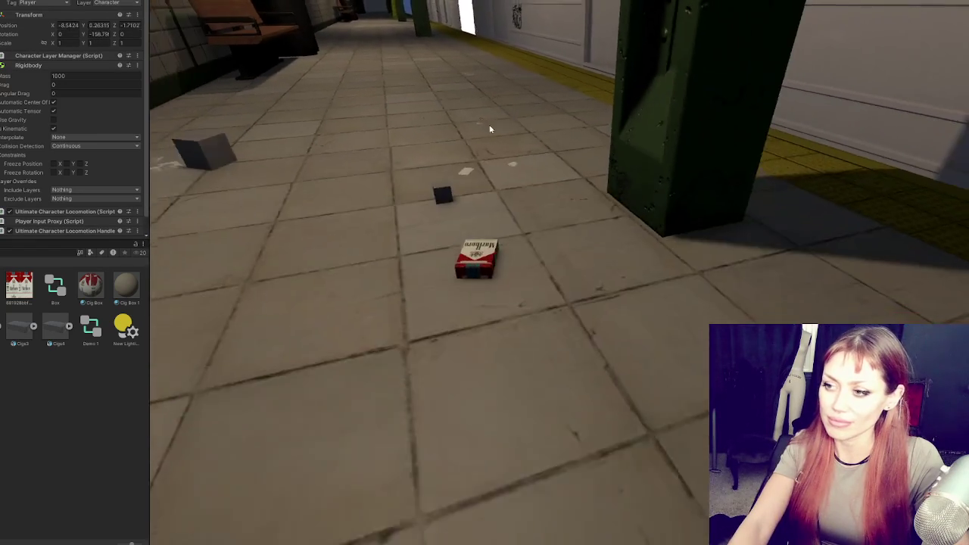
key(w)
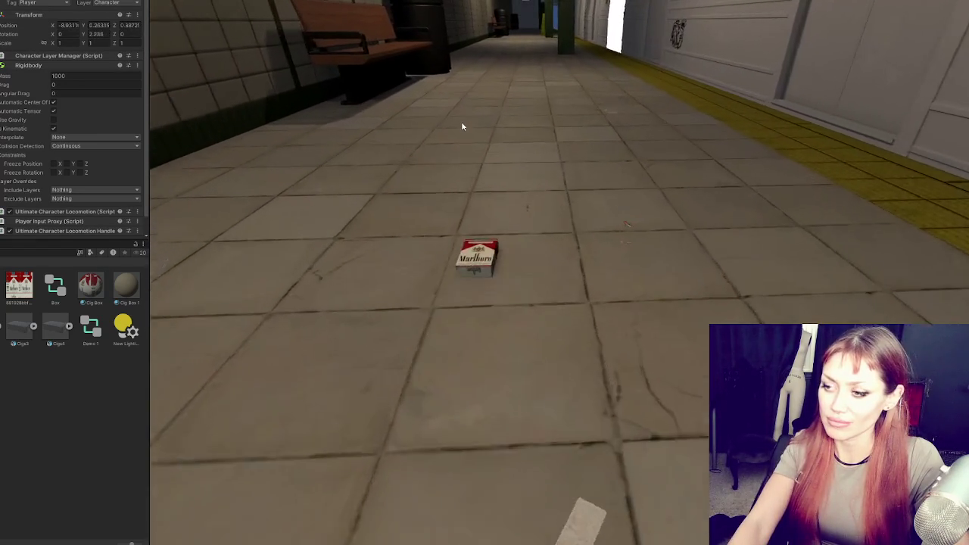
key(w)
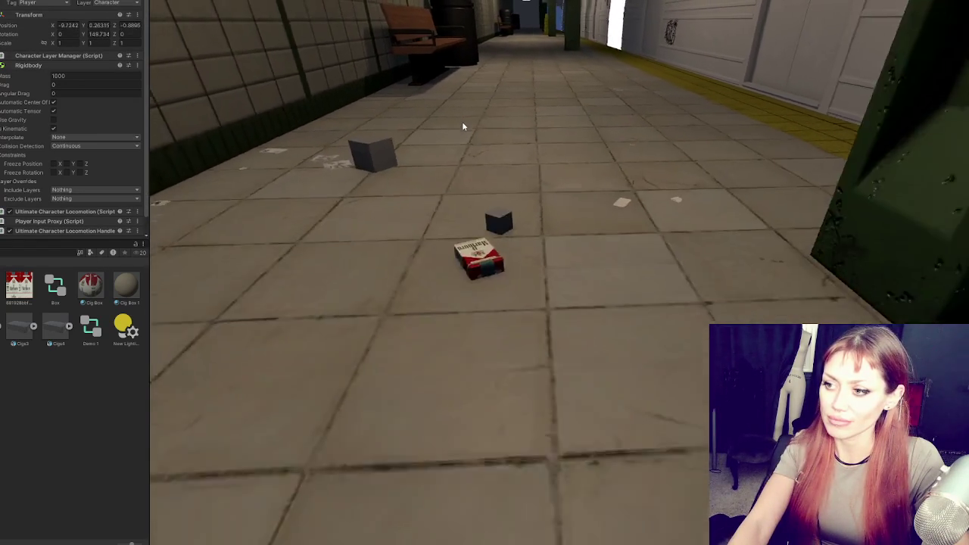
key(w)
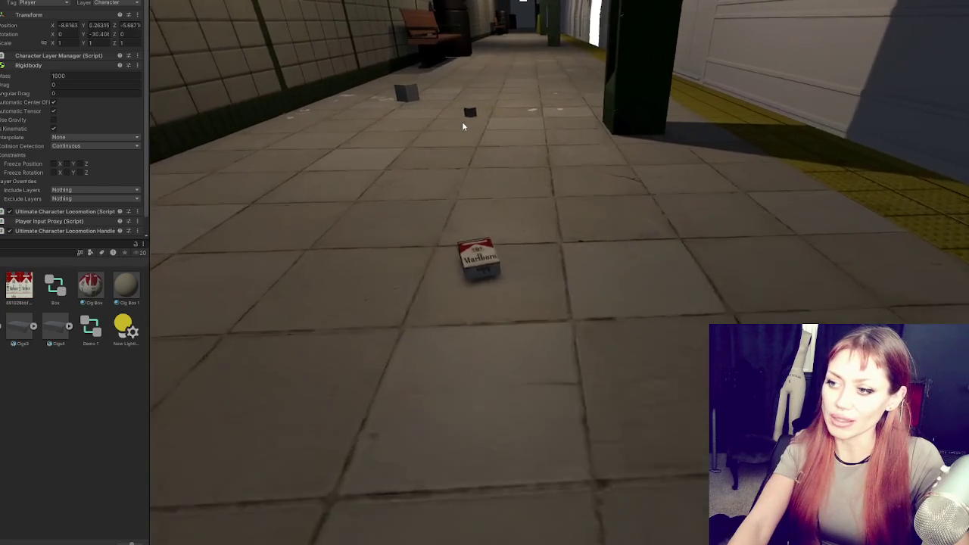
key(w)
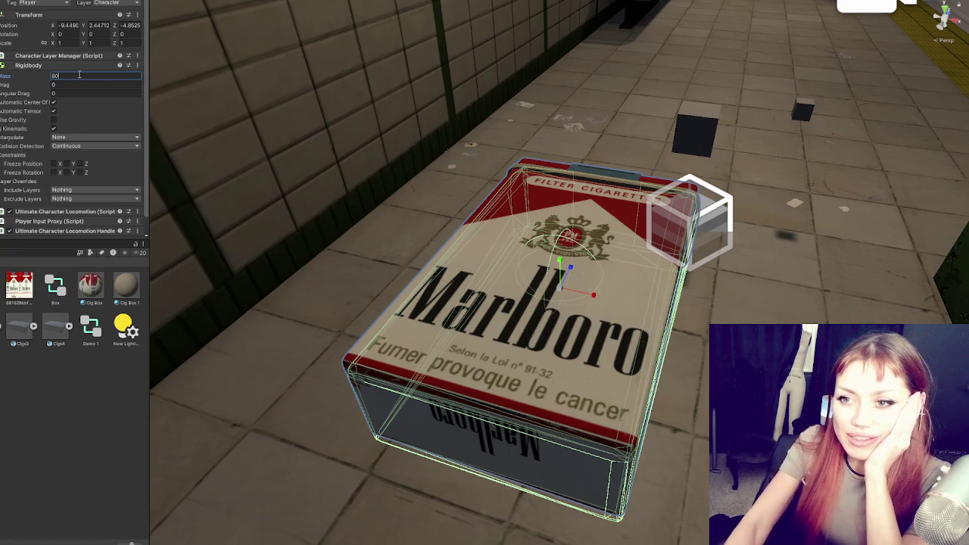
Step: Widen the Inspector to give the Rigidbody settings more room
drag(148, 111, 230, 110)
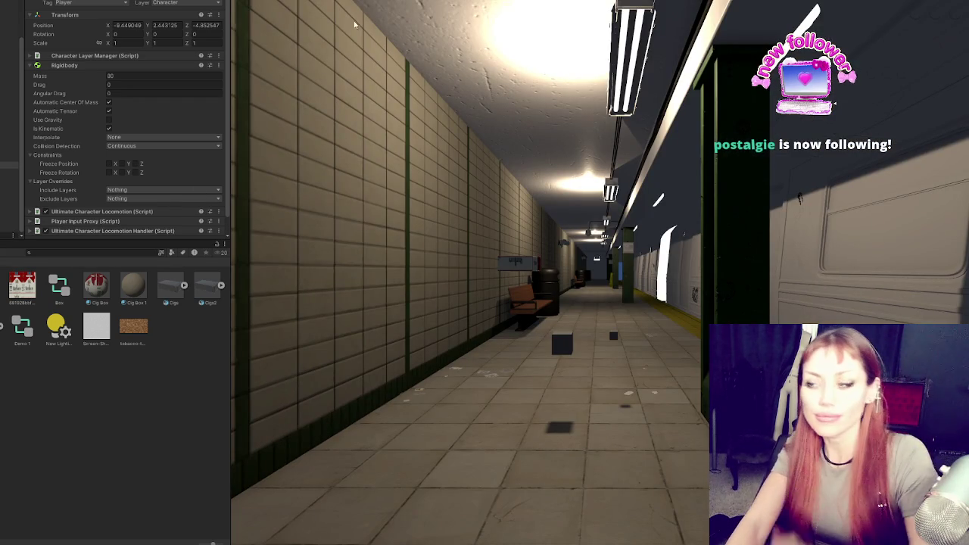
Step: Shove the 80-mass pack back and forth against the enlarged cube, then exit Play mode
key(w)
key(w)
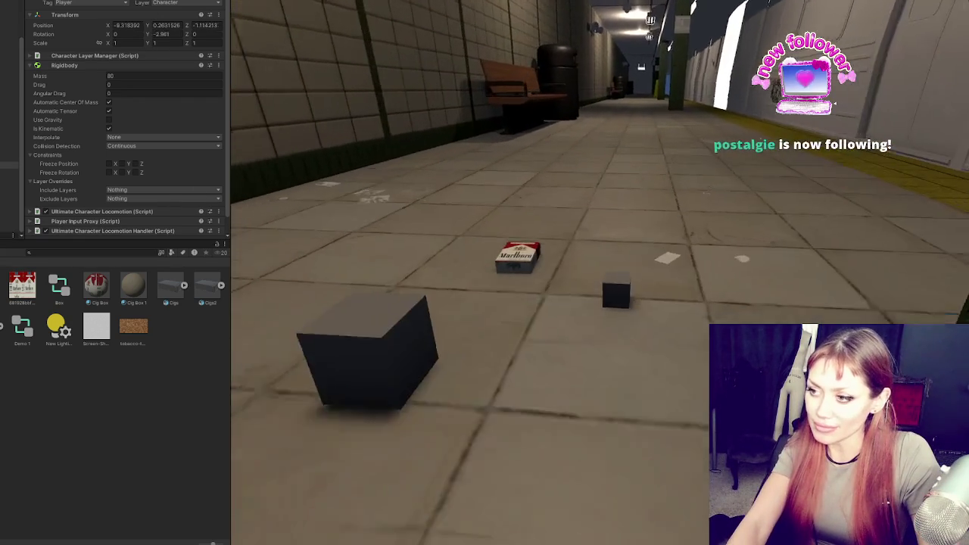
key(s)
key(w)
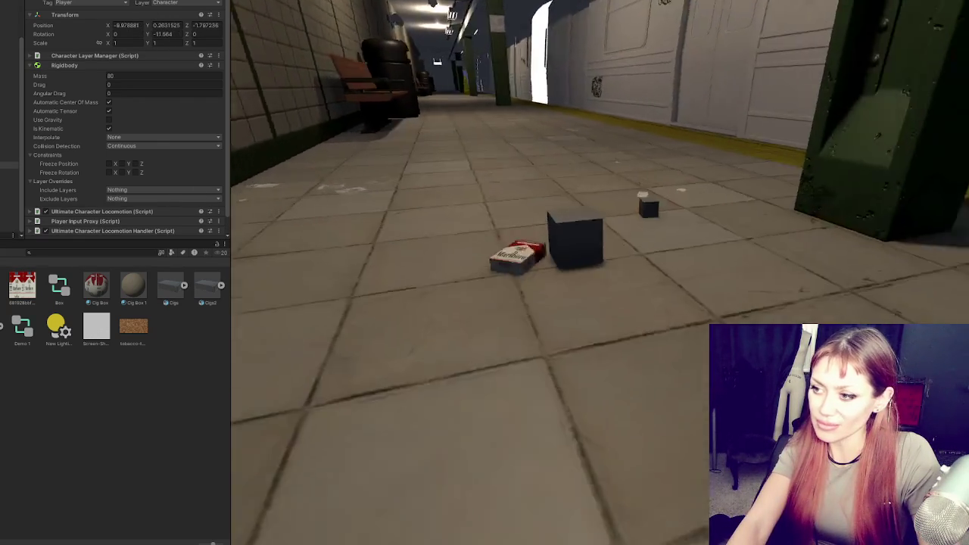
key(s)
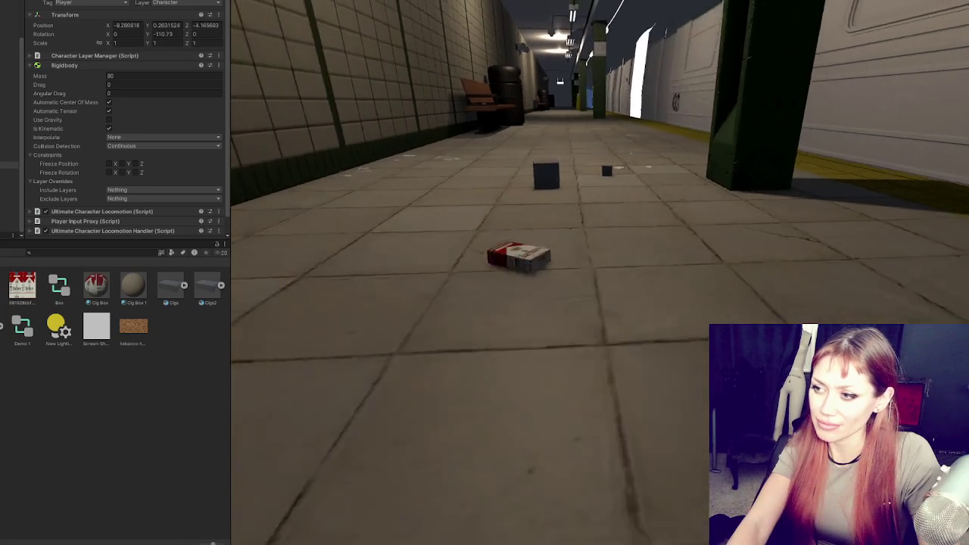
key(w)
key(s)
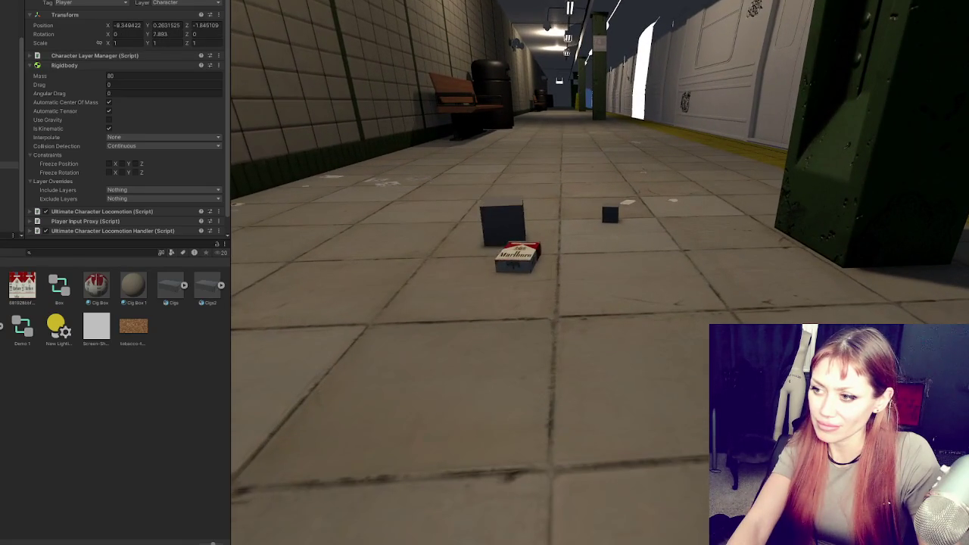
key(w)
key(s)
key(s)
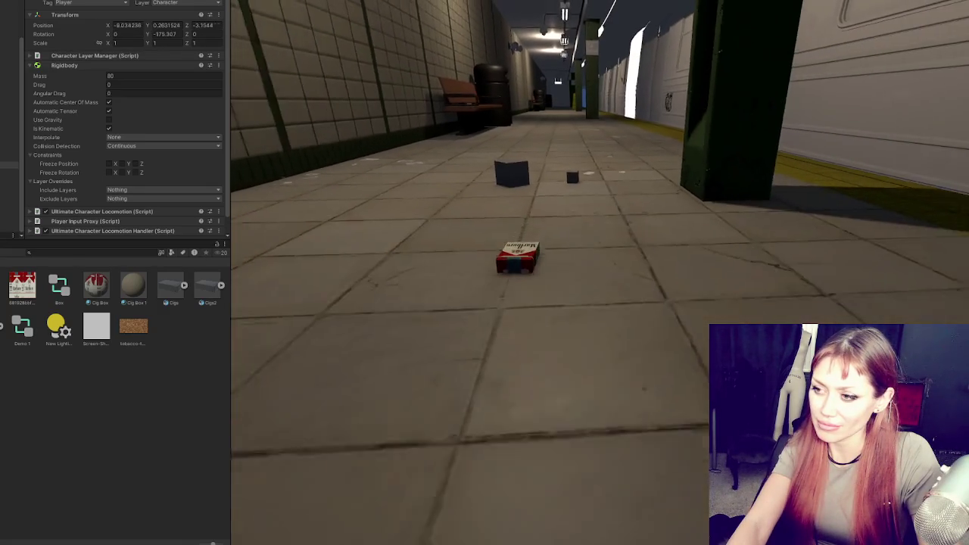
key(w)
key(w)
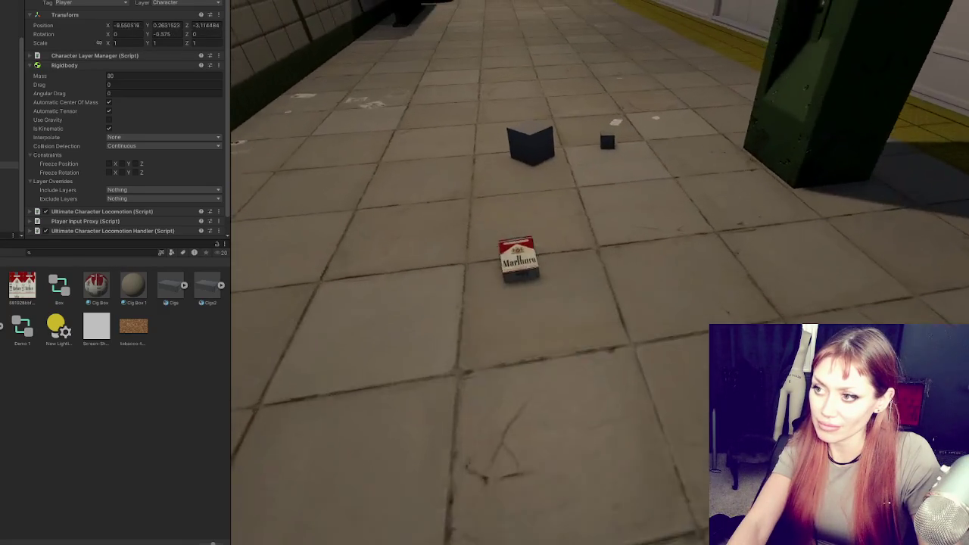
key(s)
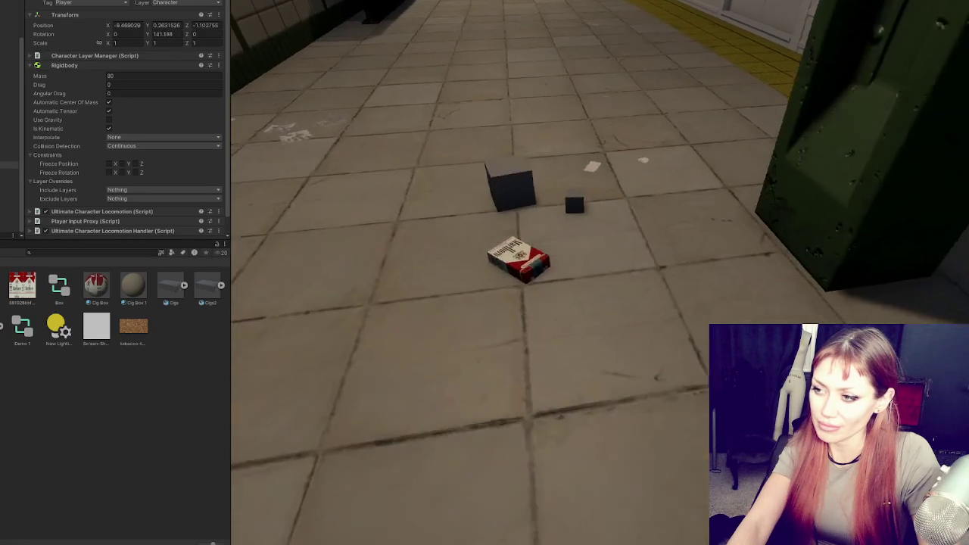
key(w)
key(w)
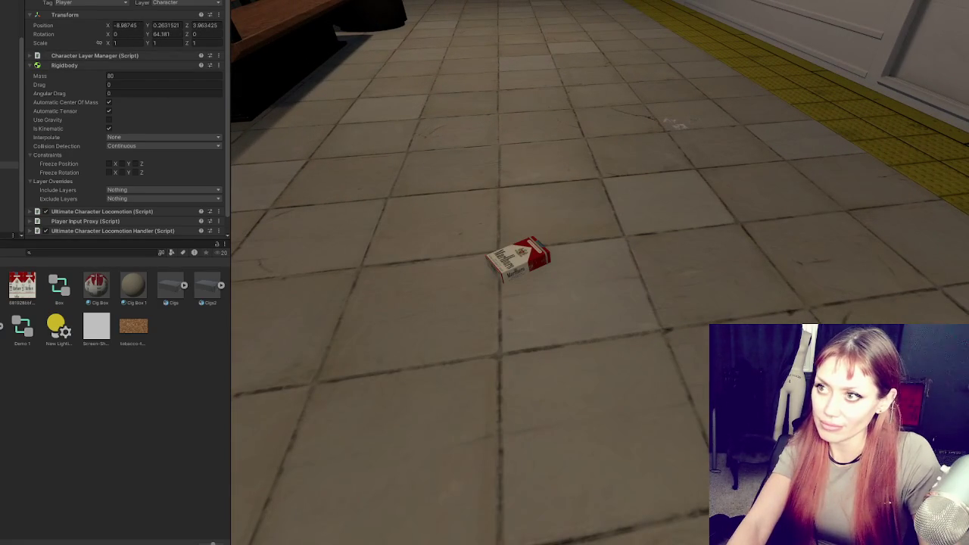
key(ctrl+1)
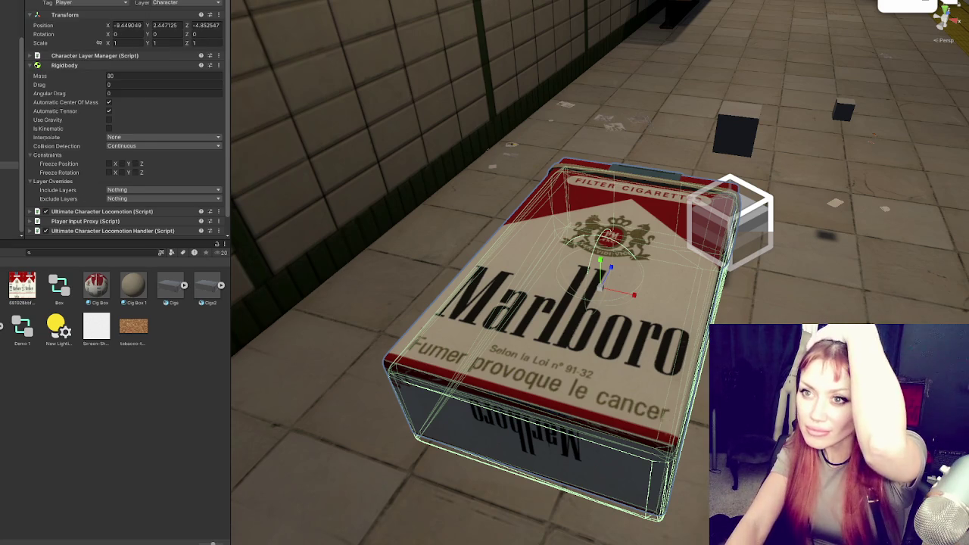
mouse_move(222, 60)
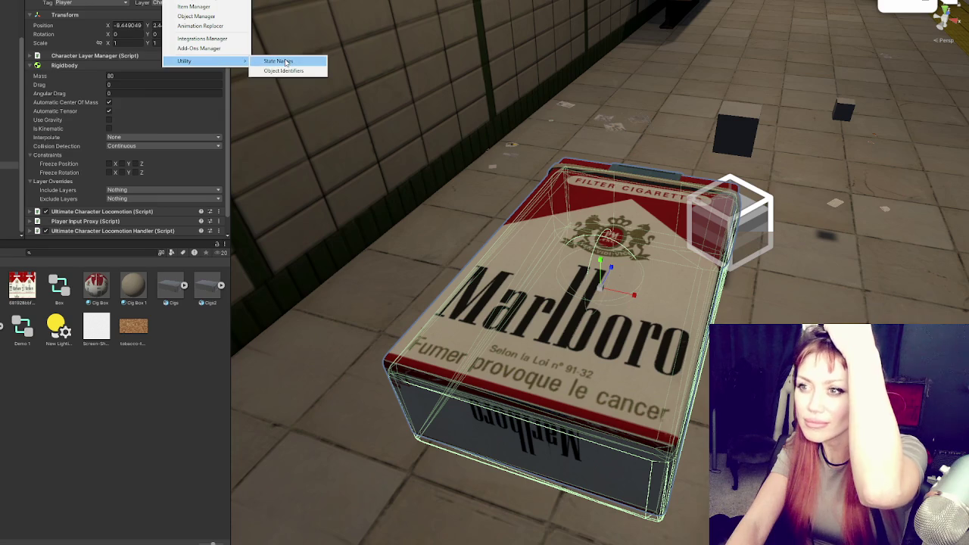
click(209, 39)
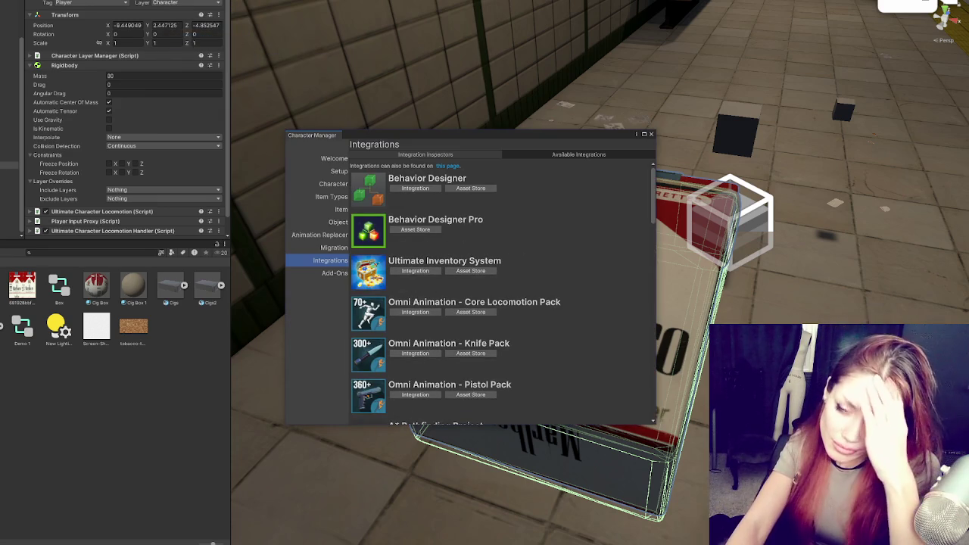
click(147, 9)
key(Escape)
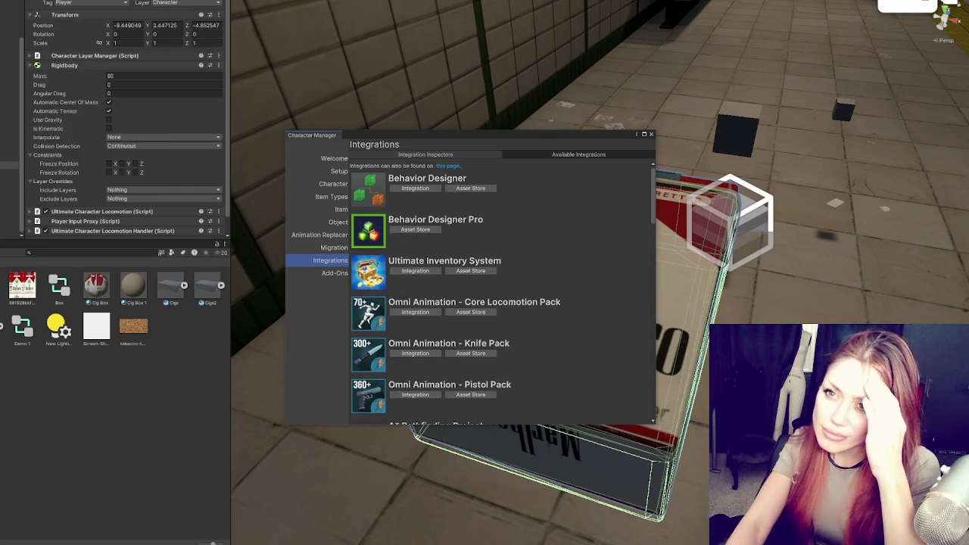
click(212, 1)
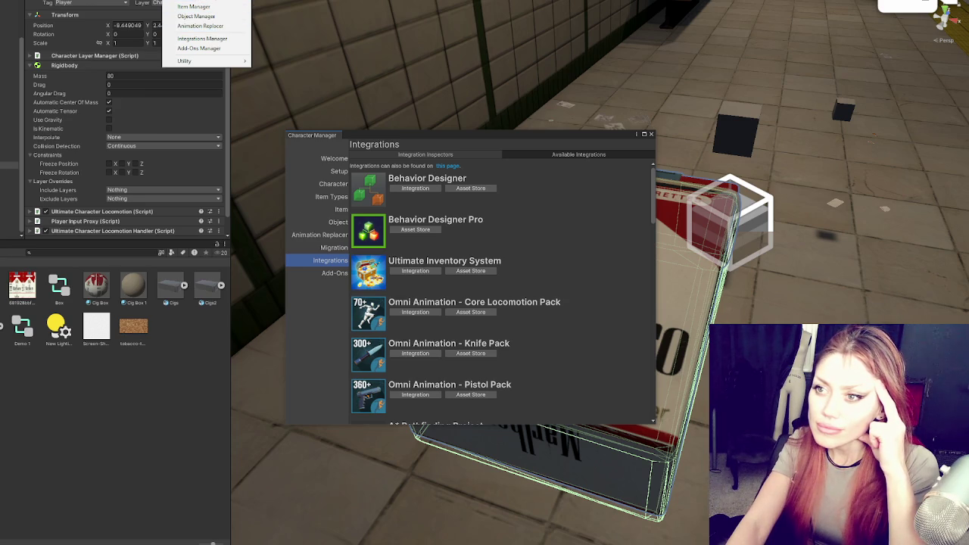
click(205, 0)
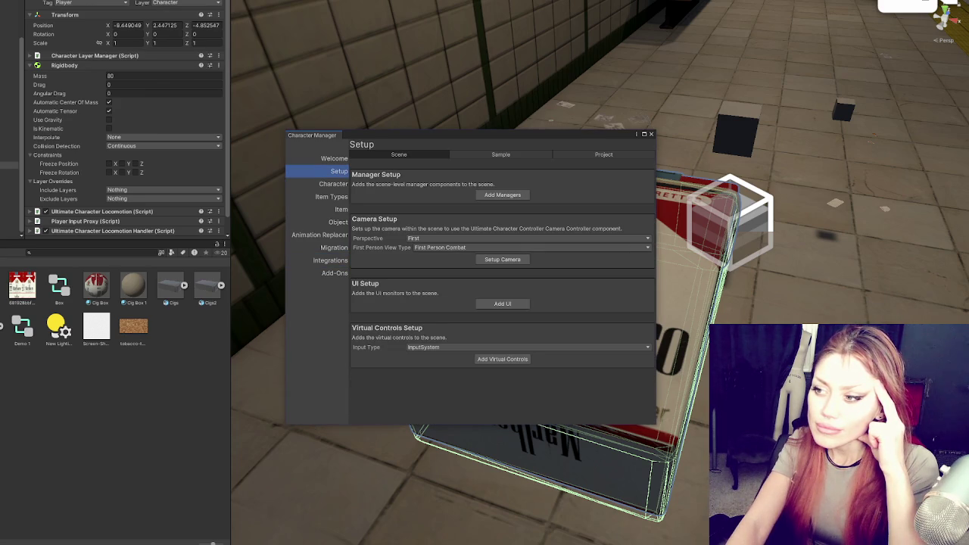
click(337, 159)
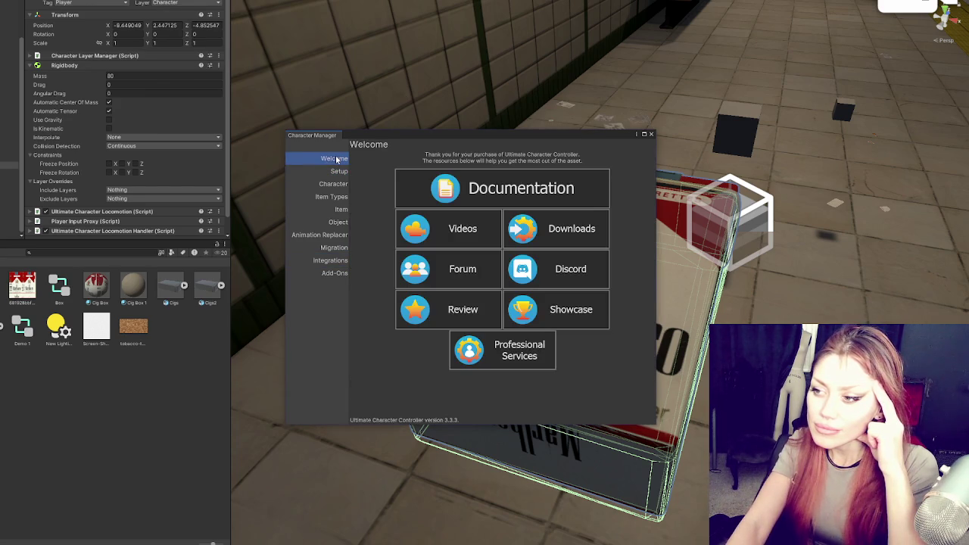
click(330, 173)
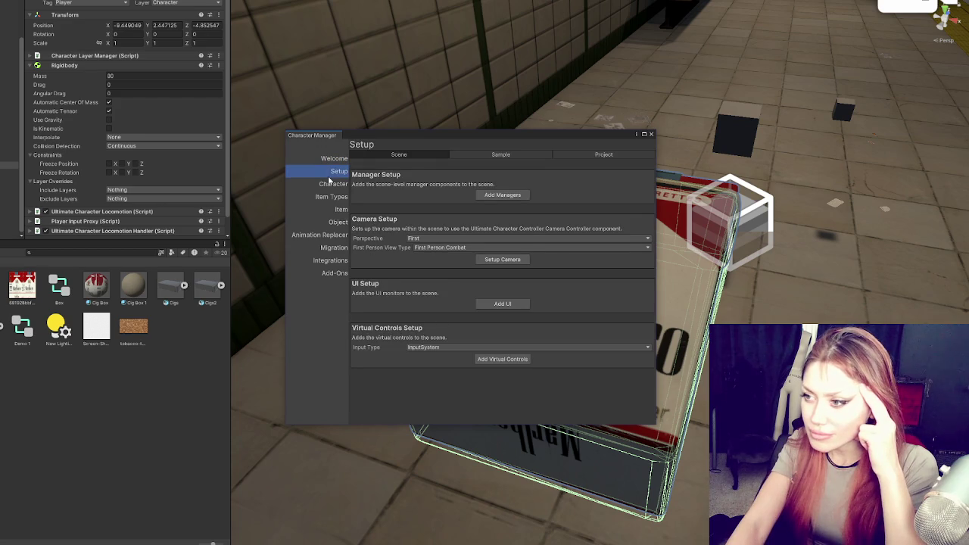
click(329, 186)
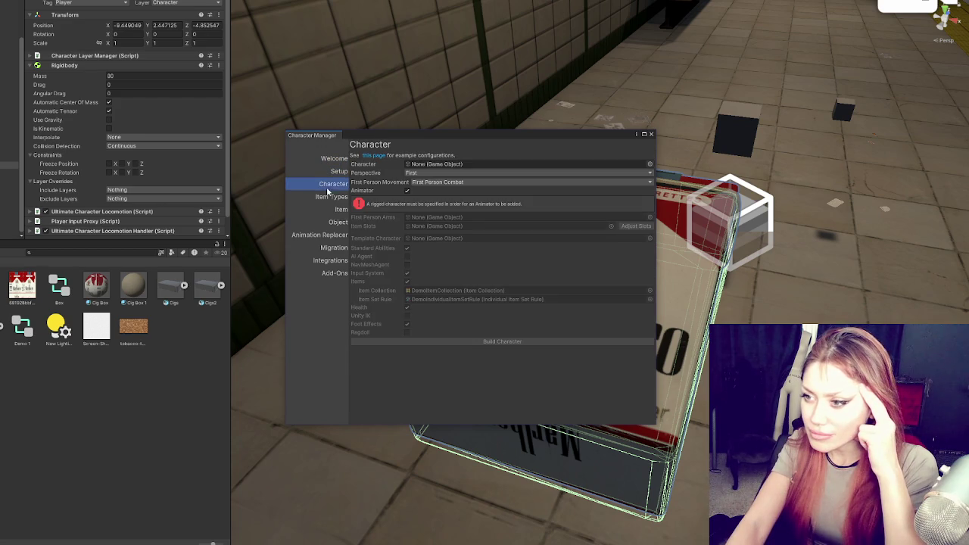
click(651, 134)
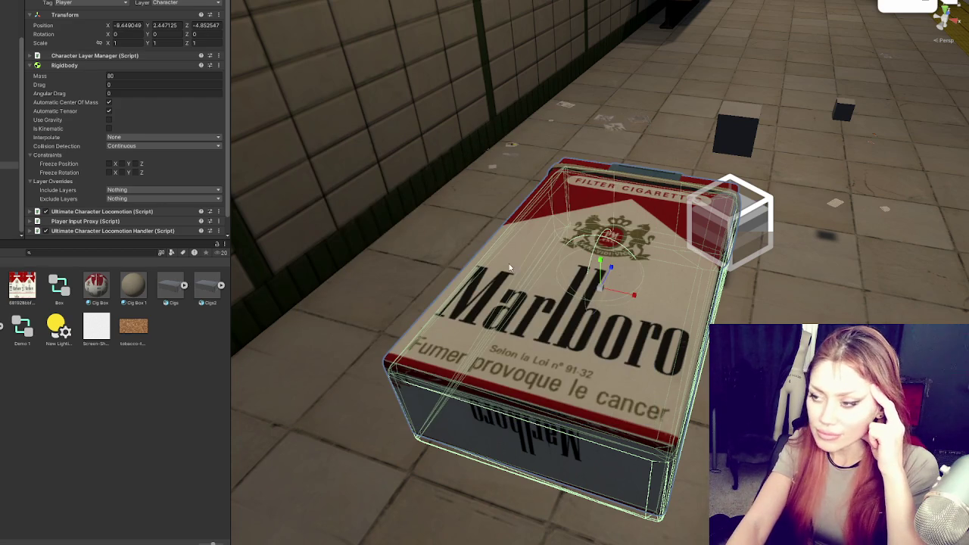
Step: Collapse Rigidbody, expand Locomotion Handler, Player Input Proxy and Ultimate Character Locomotion, and widen the Inspector
click(94, 67)
click(121, 94)
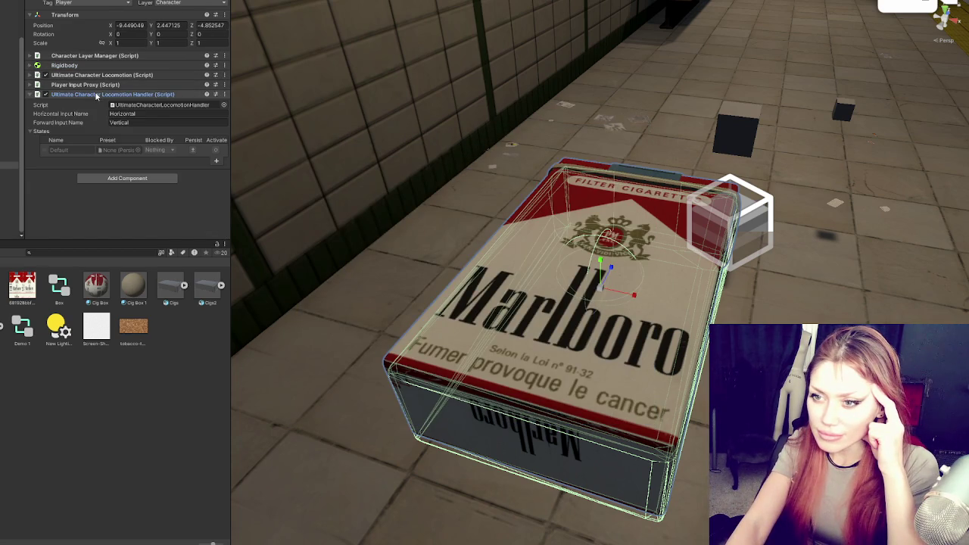
click(166, 85)
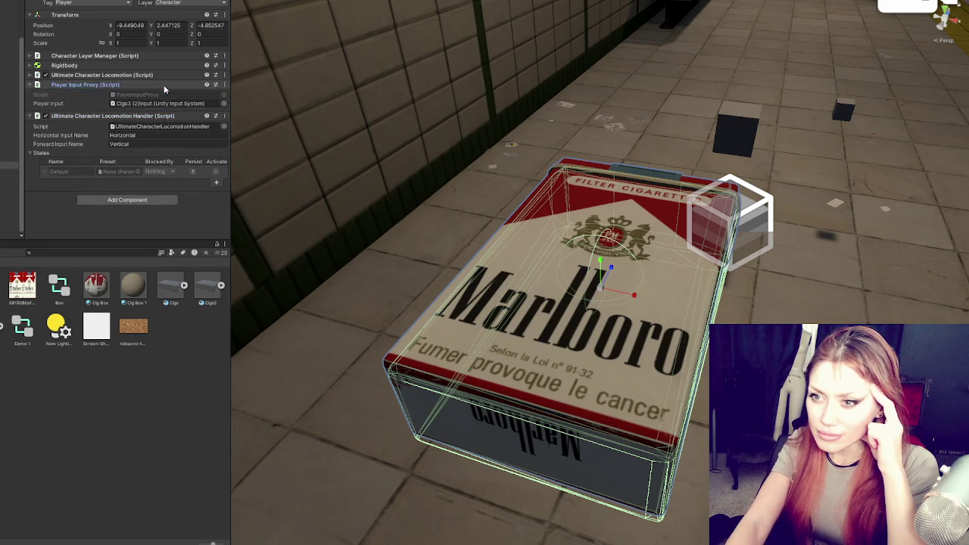
click(146, 75)
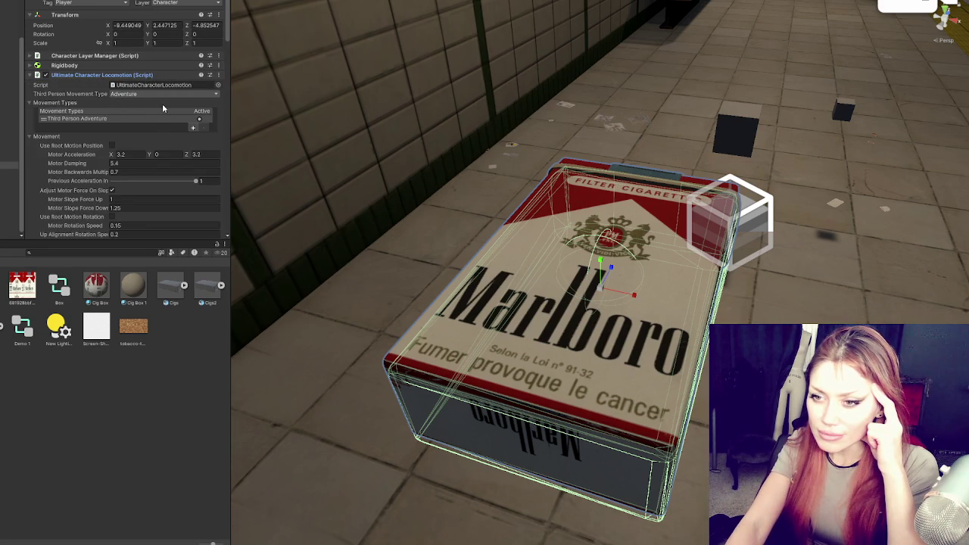
scroll(162, 106, down, 1)
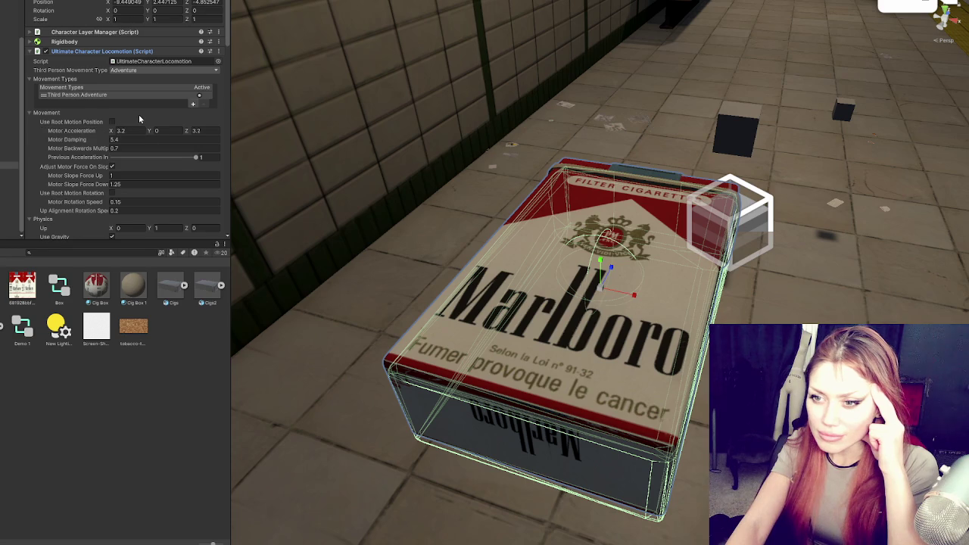
scroll(139, 119, down, 1)
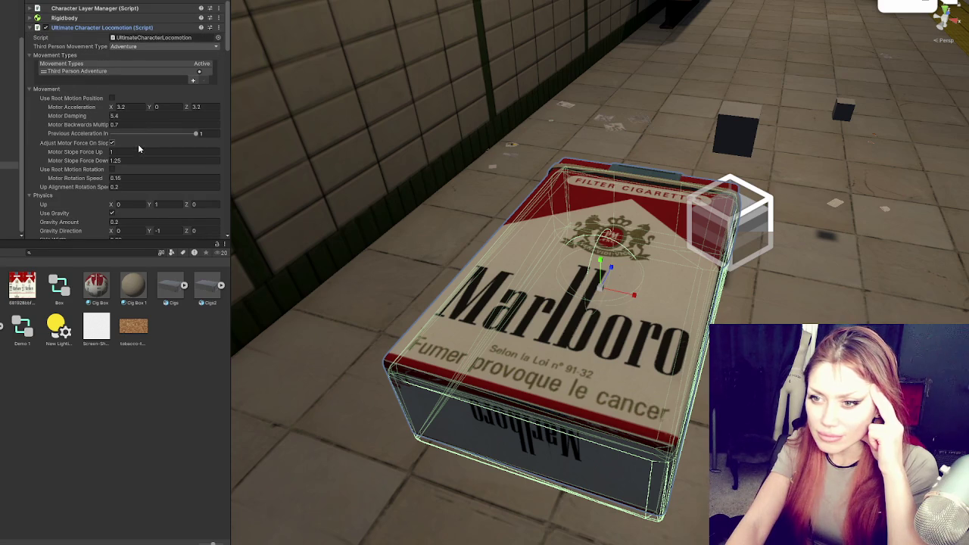
drag(228, 143, 304, 144)
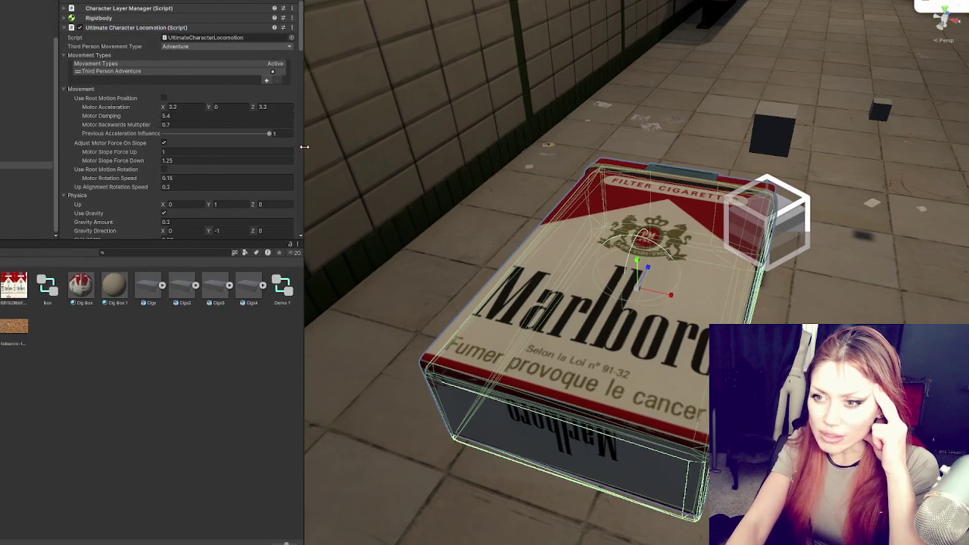
Step: Keep Motor Damping at 5.4 and enable Stick To Ground in the Physics section
click(175, 118)
key(Return)
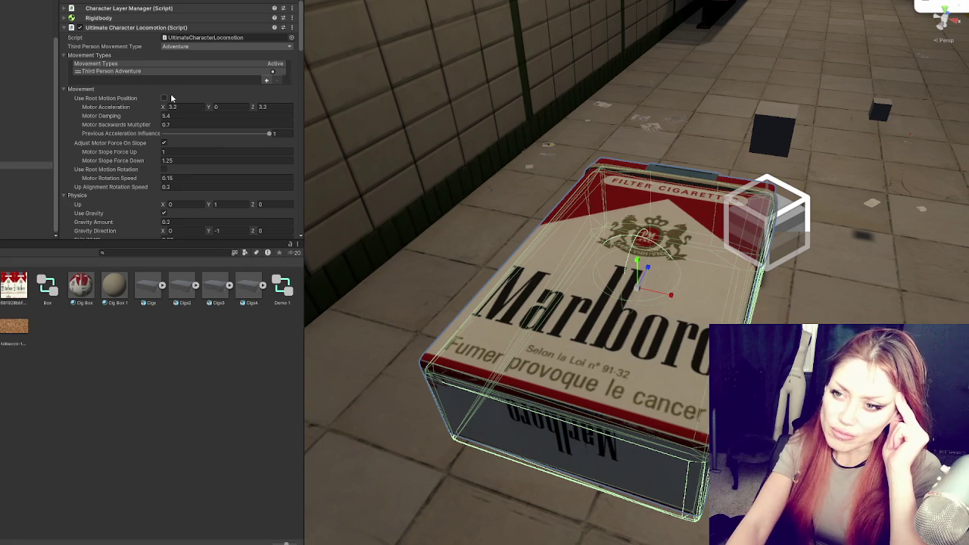
scroll(171, 98, down, 5)
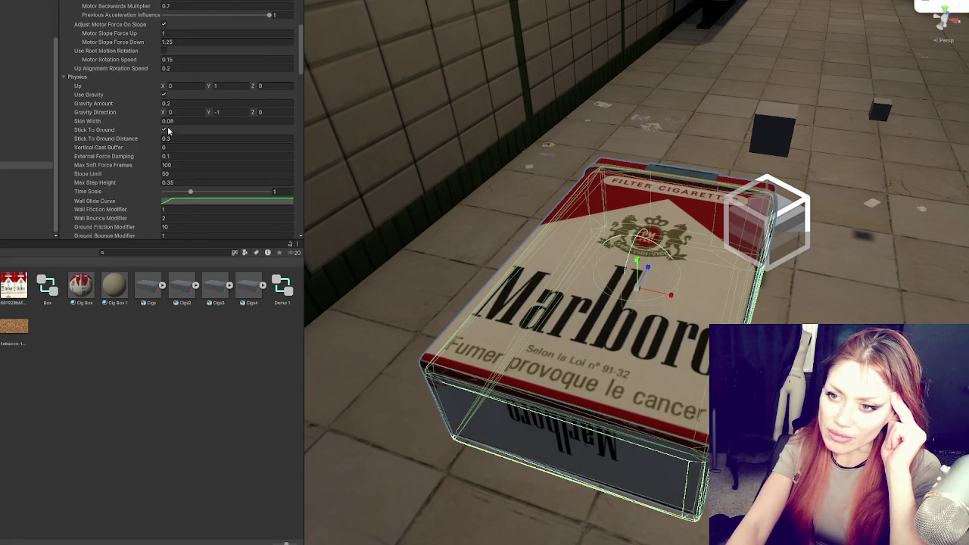
click(164, 130)
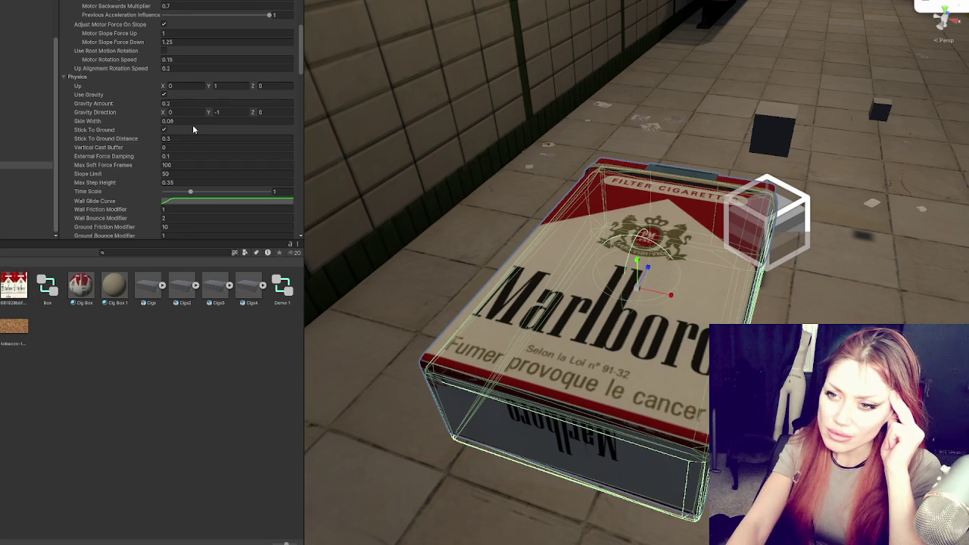
Step: Scroll through Collision and Abilities, reviewing Jump, Fall, Move Towards, Speed Change and Height Change
scroll(193, 129, down, 1)
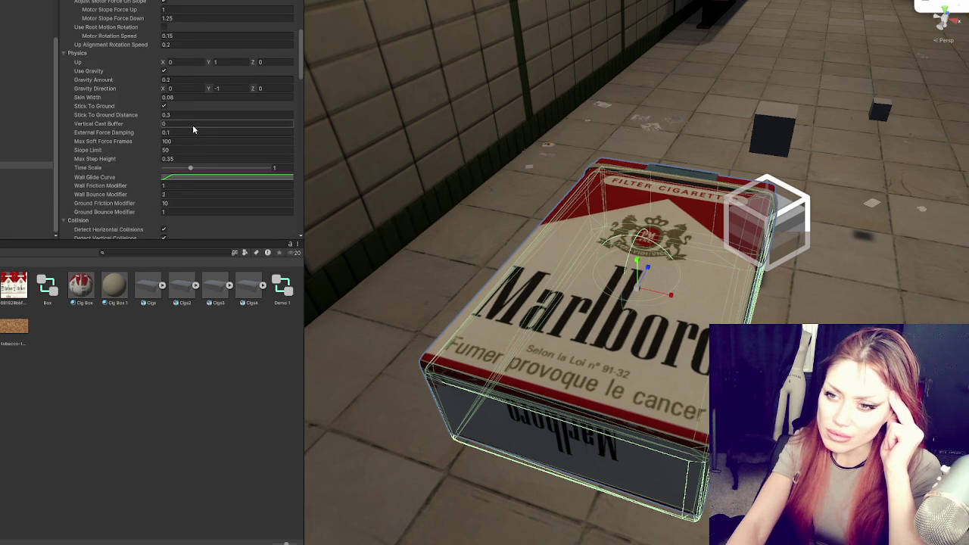
scroll(193, 130, down, 3)
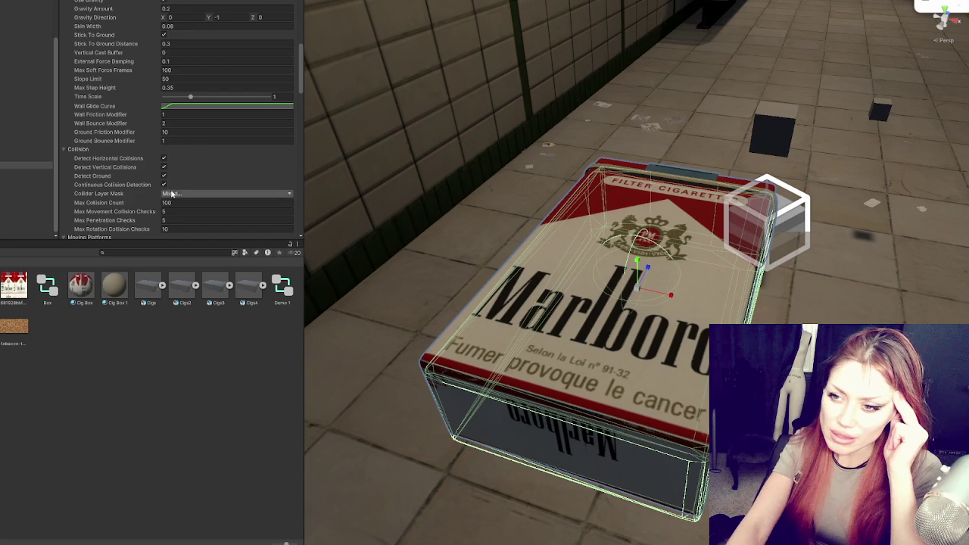
scroll(245, 163, down, 1)
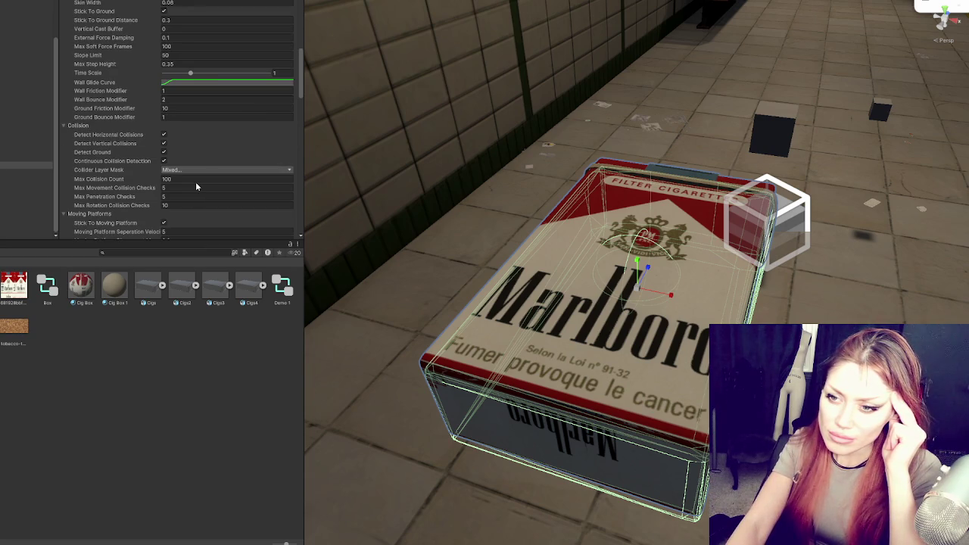
scroll(195, 185, down, 1)
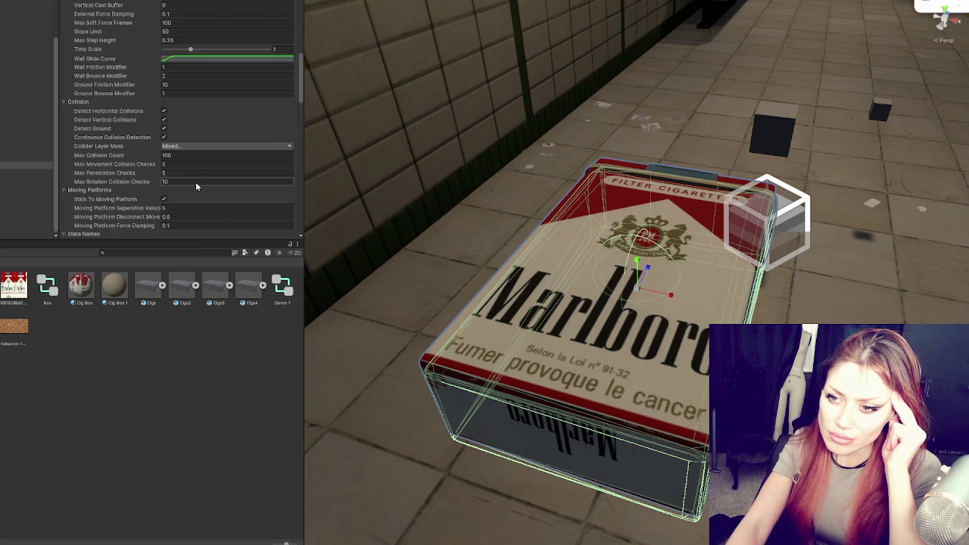
scroll(195, 184, down, 2)
scroll(195, 185, down, 2)
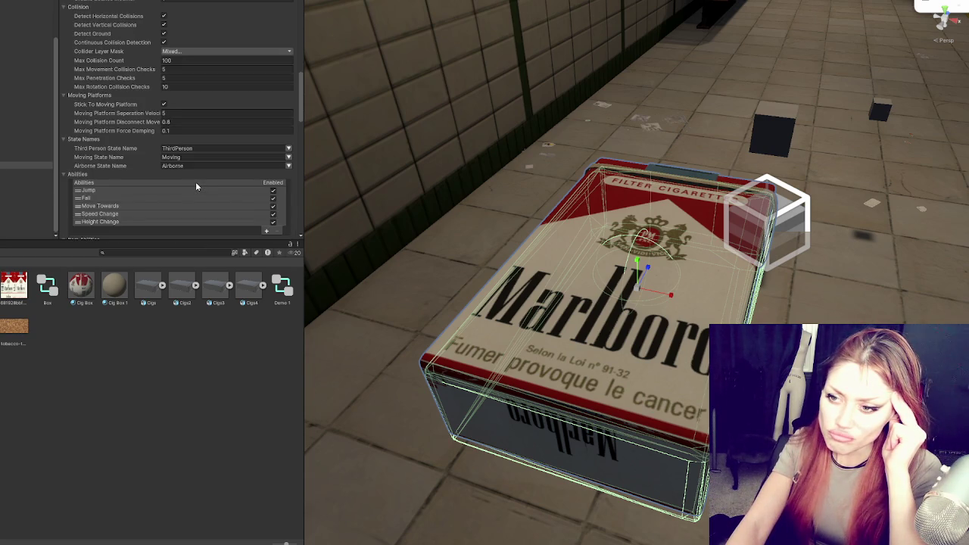
scroll(196, 186, down, 5)
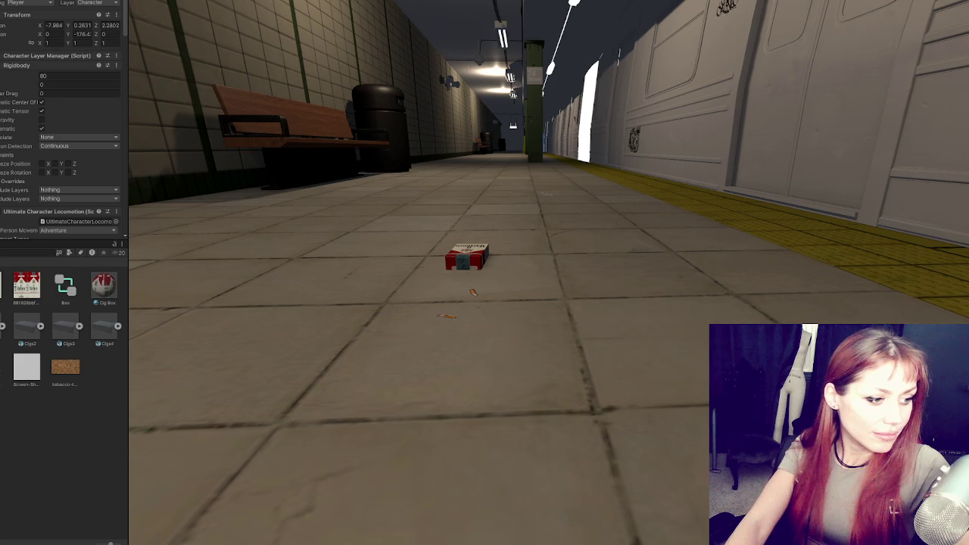